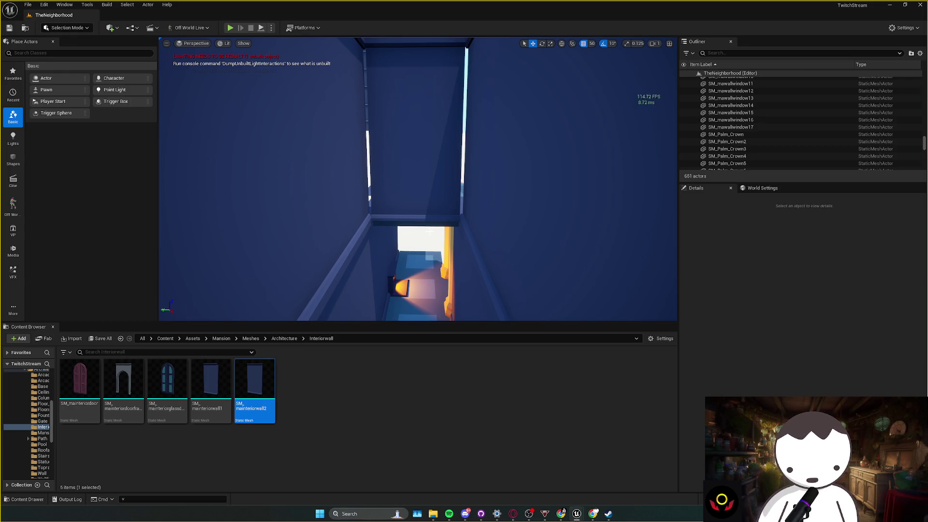
- Widen the stairwell window wall slightly by scaling it along X to 1.12
{"action": "left_click", "coordinate": [425, 205]}
{"action": "key", "text": "r"}
{"action": "left_click_drag", "start_coordinate": [434, 226], "coordinate": [441, 226]}
{"action": "key", "text": "Escape"}
- Duplicate the stairs upward and adjust the copy's height so it sits on the first flight
{"action": "scroll", "coordinate": [454, 228], "scroll_direction": "down", "scroll_amount": 10}
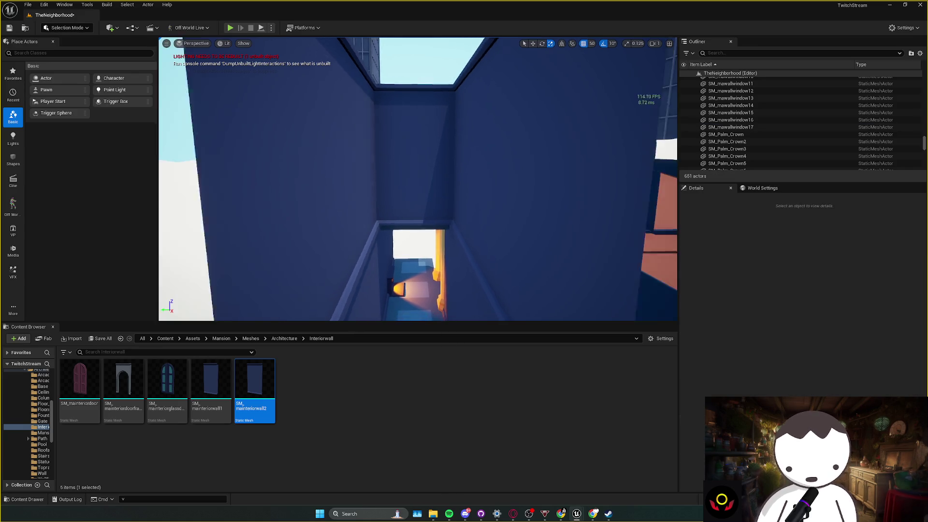
{"action": "left_click", "coordinate": [410, 246]}
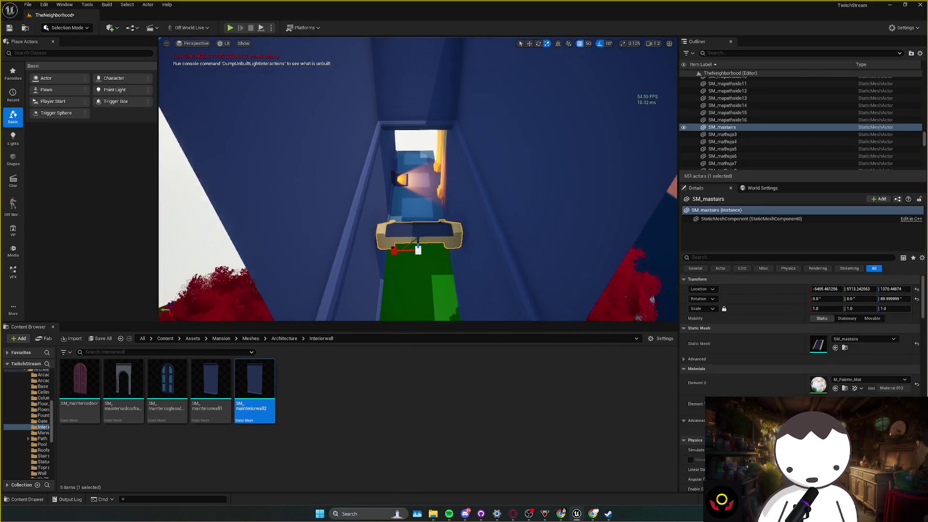
{"action": "key", "text": "w"}
{"action": "mouse_move", "coordinate": [409, 227]}
{"action": "left_mouse_down"}
{"action": "mouse_move", "coordinate": [410, 194]}
{"action": "mouse_move", "coordinate": [404, 224]}
{"action": "mouse_move", "coordinate": [421, 253]}
{"action": "mouse_move", "coordinate": [416, 235]}
{"action": "left_mouse_up"}
{"action": "key", "text": "f"}
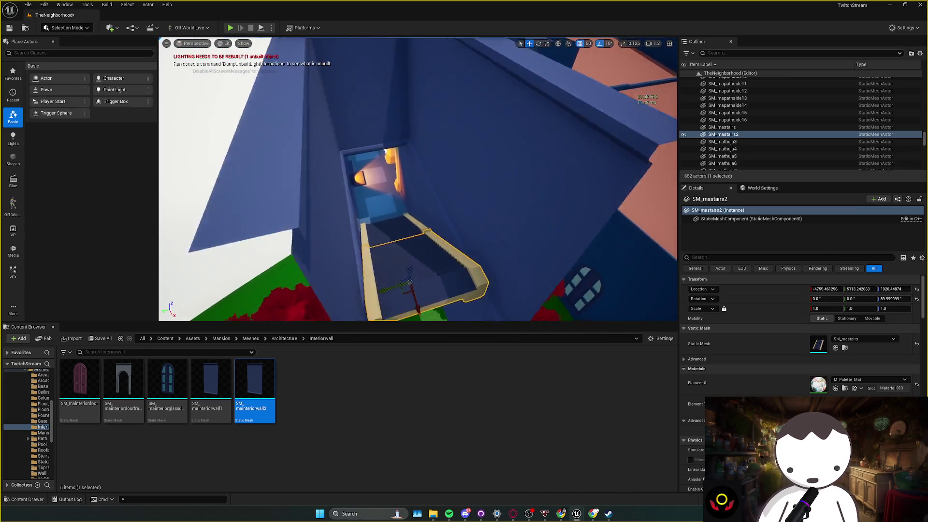
{"action": "mouse_move", "coordinate": [439, 137]}
{"action": "left_mouse_down"}
{"action": "mouse_move", "coordinate": [455, 169]}
{"action": "mouse_move", "coordinate": [559, 158]}
{"action": "mouse_move", "coordinate": [549, 161]}
{"action": "left_mouse_up"}
{"action": "key", "text": "Escape"}
- Check the stacked stairs and save the level
{"action": "scroll", "coordinate": [418, 179], "scroll_direction": "up", "scroll_amount": 5}
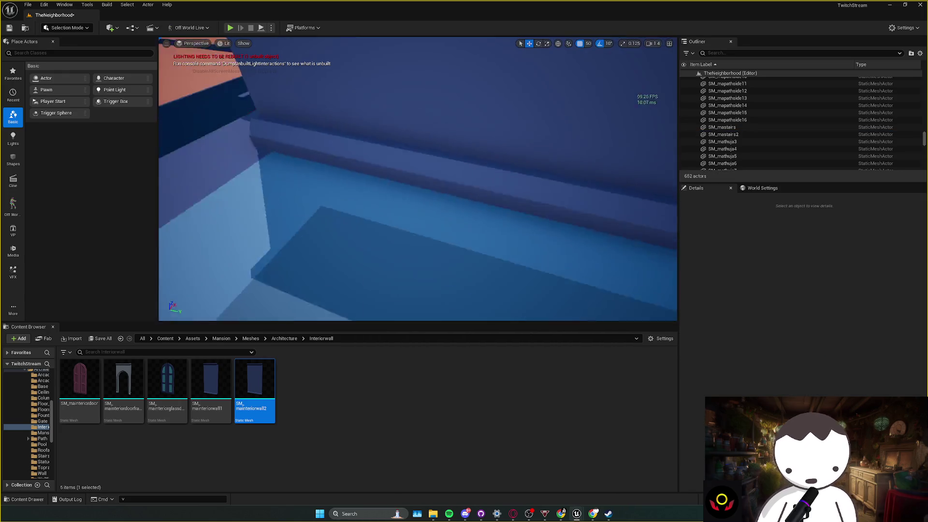
{"action": "scroll", "coordinate": [417, 179], "scroll_direction": "down", "scroll_amount": 8}
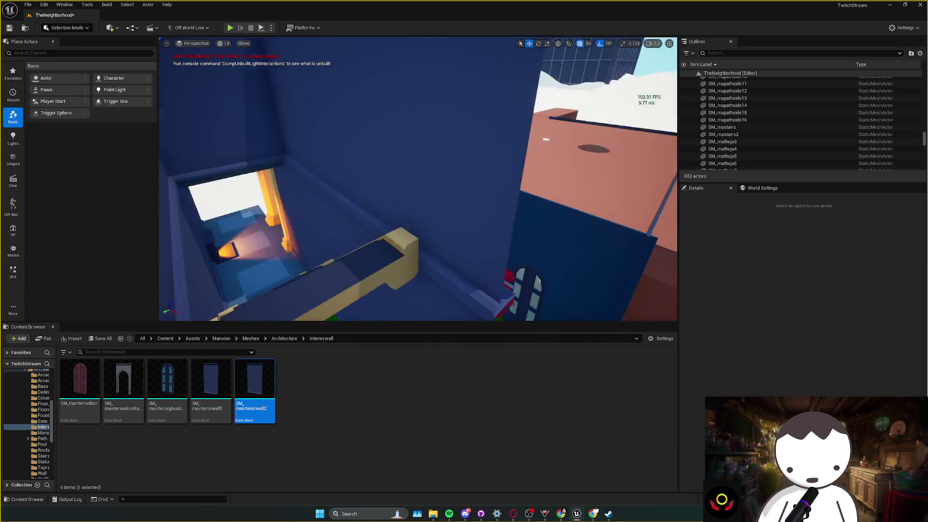
{"action": "scroll", "coordinate": [418, 179], "scroll_direction": "up", "scroll_amount": 8}
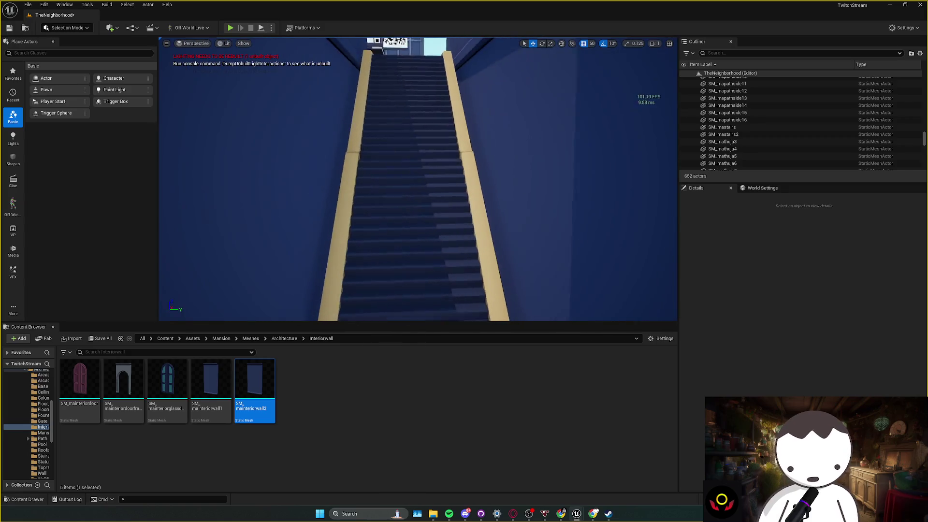
{"action": "scroll", "coordinate": [444, 218], "scroll_direction": "down", "scroll_amount": 8}
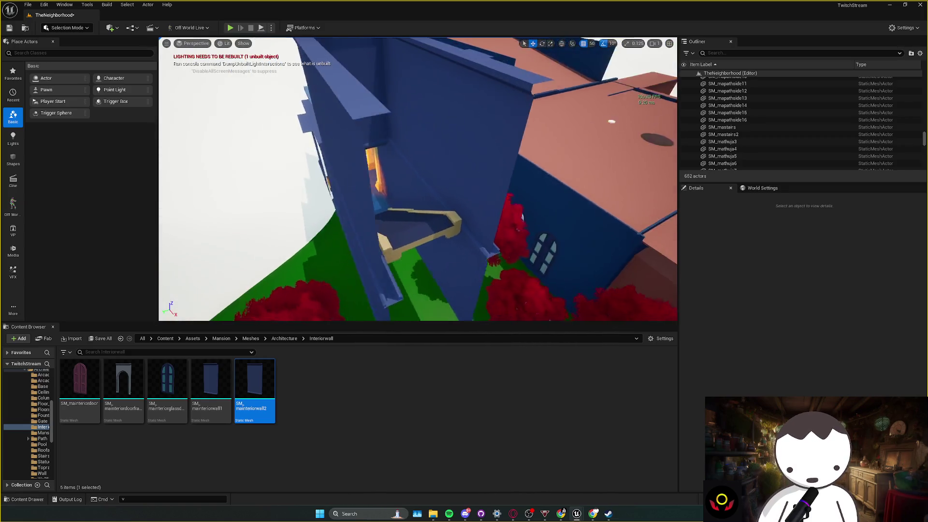
{"action": "key", "text": "ctrl+s"}
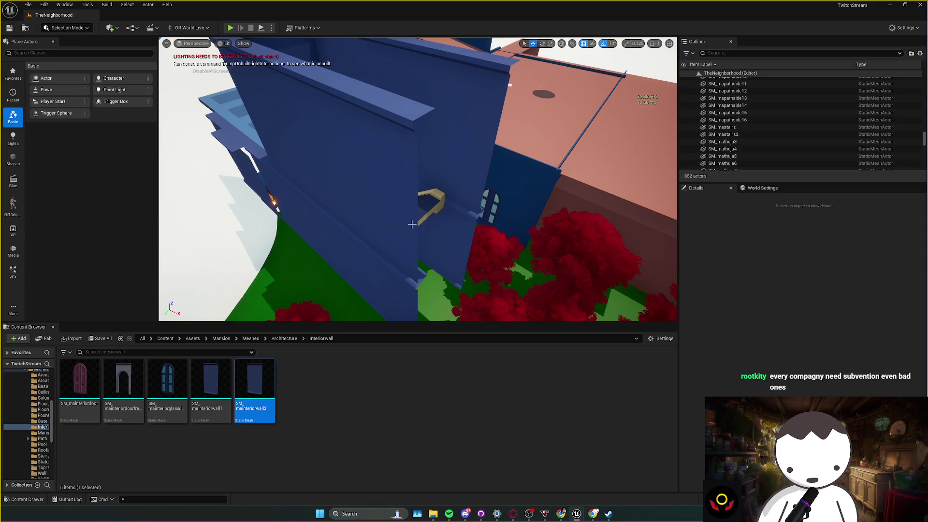
{"action": "mouse_move", "coordinate": [405, 191]}
{"action": "left_mouse_down"}
{"action": "mouse_move", "coordinate": [512, 218]}
{"action": "mouse_move", "coordinate": [491, 215]}
{"action": "mouse_move", "coordinate": [513, 246]}
{"action": "mouse_move", "coordinate": [474, 233]}
{"action": "left_mouse_up"}
{"action": "left_click", "coordinate": [459, 201]}
{"action": "left_click", "coordinate": [511, 218]}
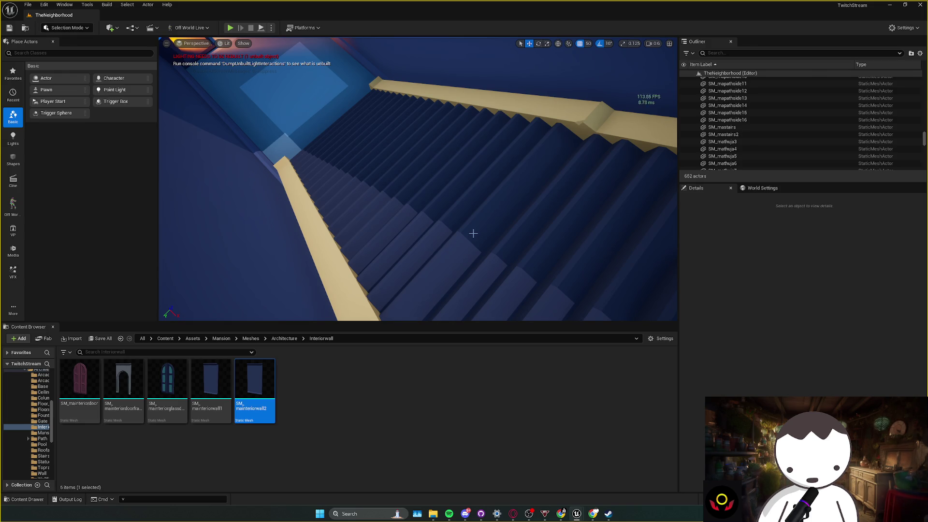
{"action": "left_click_drag", "start_coordinate": [473, 233], "coordinate": [473, 233]}
{"action": "mouse_move", "coordinate": [431, 182]}
{"action": "left_mouse_down"}
{"action": "mouse_move", "coordinate": [441, 159]}
{"action": "mouse_move", "coordinate": [442, 167]}
{"action": "mouse_move", "coordinate": [435, 157]}
{"action": "left_mouse_up"}
{"action": "left_click", "coordinate": [431, 182]}
{"action": "mouse_move", "coordinate": [460, 195]}
{"action": "left_mouse_down"}
{"action": "mouse_move", "coordinate": [425, 237]}
{"action": "mouse_move", "coordinate": [445, 194]}
{"action": "mouse_move", "coordinate": [440, 177]}
{"action": "mouse_move", "coordinate": [445, 203]}
{"action": "left_mouse_up"}
{"action": "left_click", "coordinate": [436, 226]}
{"action": "key", "text": "ctrl+z"}
- Make a -90° rotated copy of the ceiling piece shifted 200 along X, delete it, and save
{"action": "key", "text": "e"}
{"action": "mouse_move", "coordinate": [428, 234]}
{"action": "left_mouse_down"}
{"action": "mouse_move", "coordinate": [440, 222]}
{"action": "mouse_move", "coordinate": [450, 235]}
{"action": "left_mouse_up"}
{"action": "key", "text": "w"}
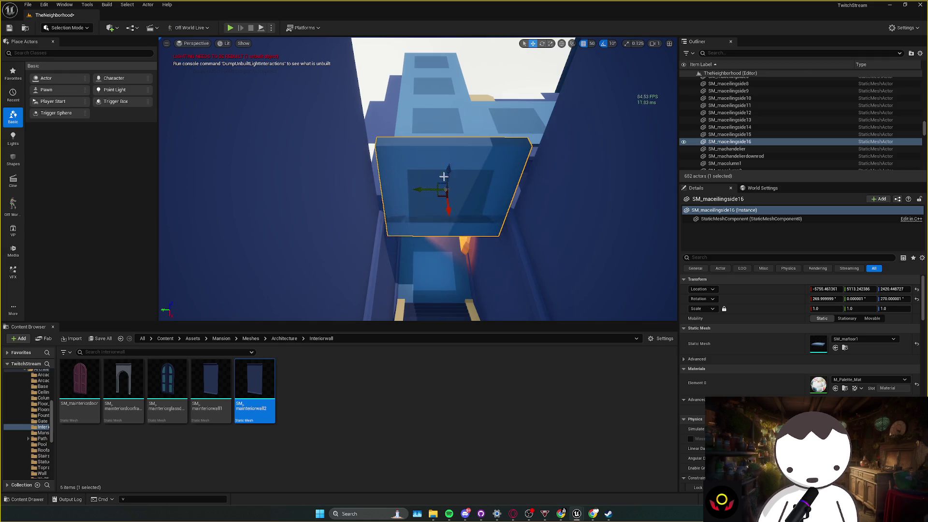
{"action": "key", "text": "Delete"}
{"action": "key", "text": "ctrl+s"}
- Survey the rooftops, stairwell ceiling and nearby floor, then approach the blue walls
{"action": "left_click_drag", "start_coordinate": [398, 202], "coordinate": [448, 216]}
{"action": "left_click", "coordinate": [437, 206]}
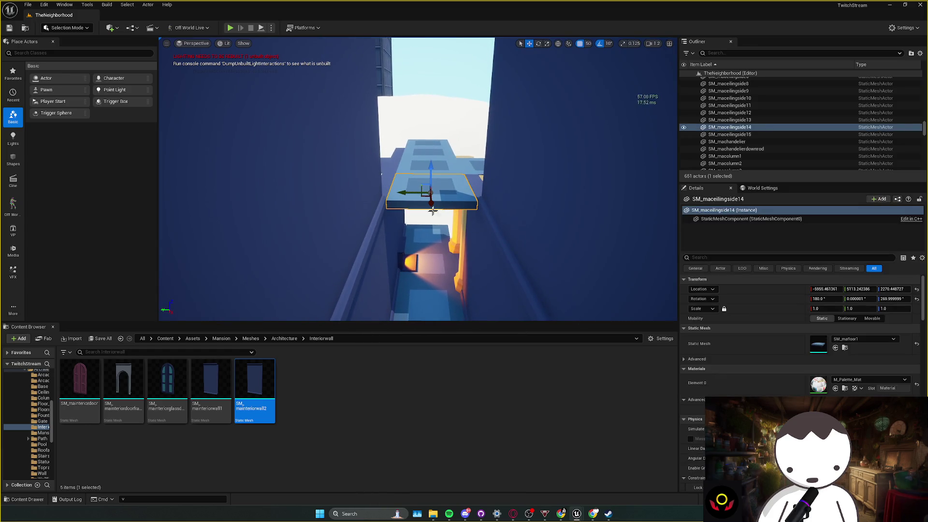
{"action": "left_click_drag", "start_coordinate": [403, 265], "coordinate": [396, 255]}
{"action": "left_click", "coordinate": [403, 269]}
{"action": "key", "text": "Escape"}
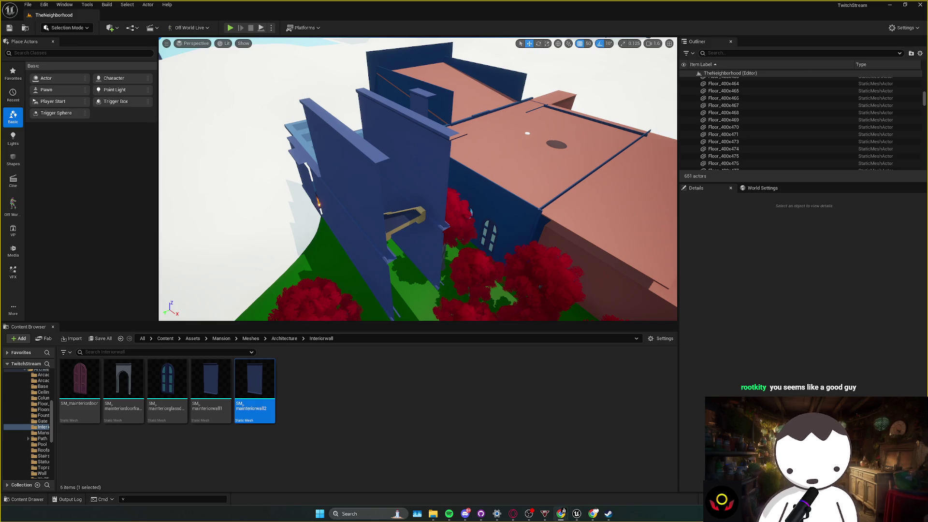
{"action": "left_click_drag", "start_coordinate": [306, 192], "coordinate": [312, 150]}
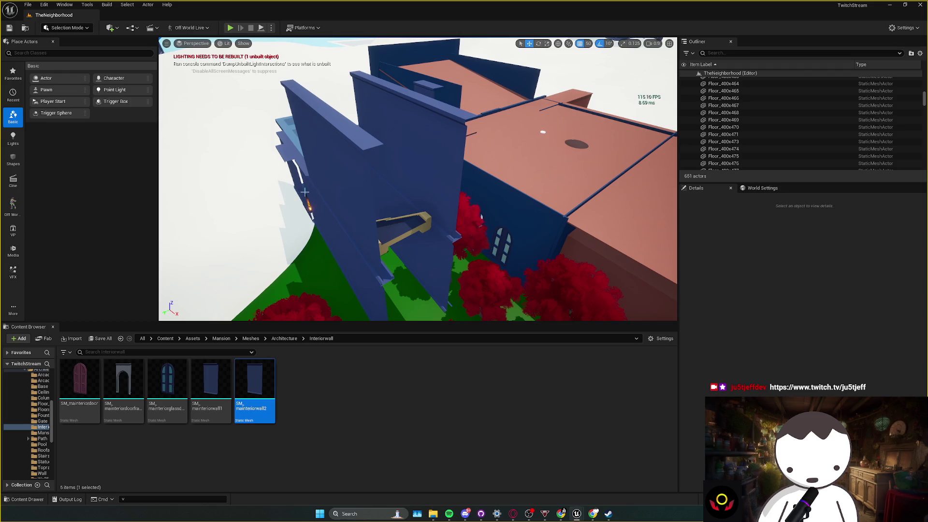
{"action": "scroll", "coordinate": [304, 192], "scroll_direction": "up", "scroll_amount": 1}
{"action": "key", "text": "w"}
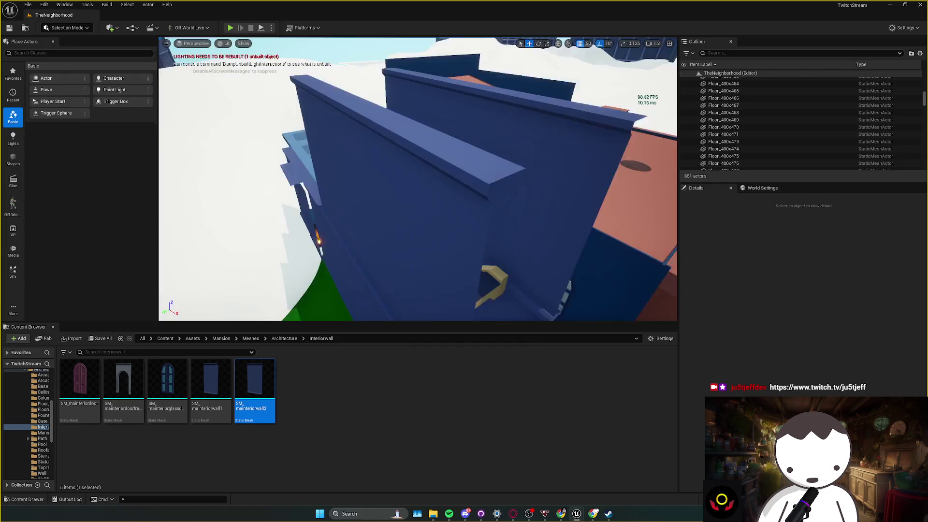
- Duplicate the stairwell ceiling slab rotated -90° so the copy stands upright
{"action": "left_click", "coordinate": [251, 217]}
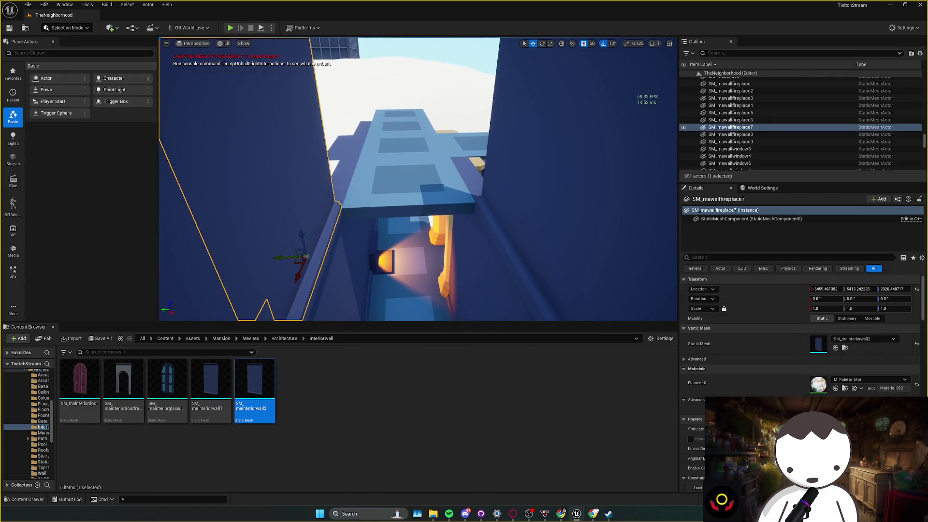
{"action": "left_click", "coordinate": [396, 193]}
{"action": "key", "text": "e"}
{"action": "scroll", "coordinate": [423, 188], "scroll_direction": "up", "scroll_amount": 1}
{"action": "left_click_drag", "start_coordinate": [418, 227], "coordinate": [415, 212]}
{"action": "key", "text": "w"}
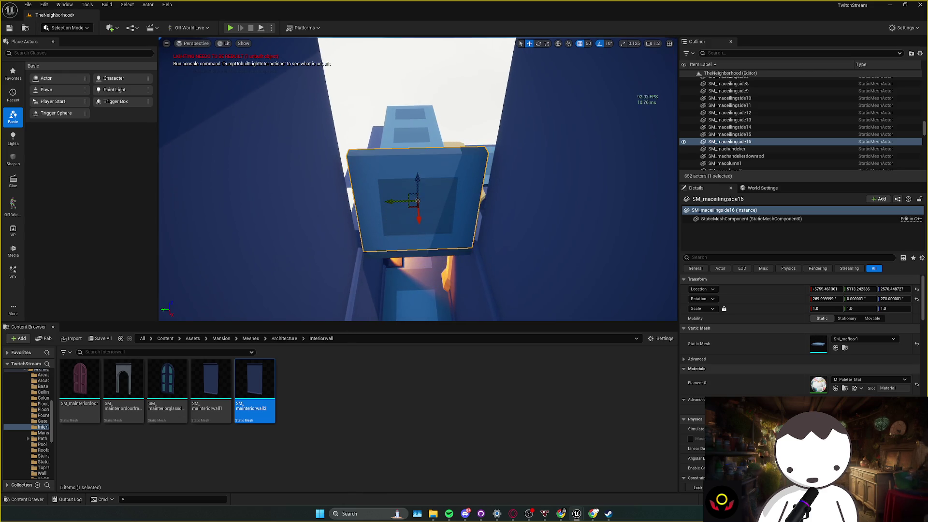
- Restore the accidentally deleted slab and remove the extra stacked copy
{"action": "scroll", "coordinate": [421, 185], "scroll_direction": "down", "scroll_amount": 8}
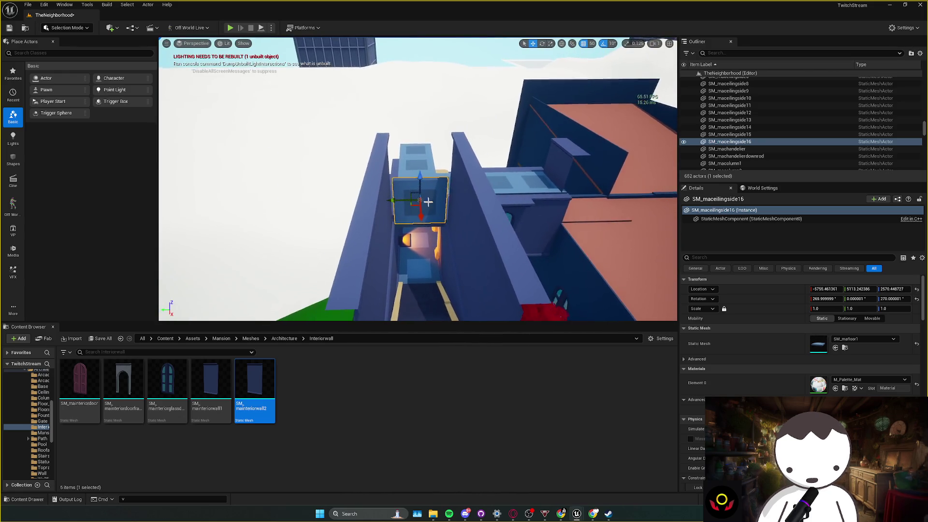
{"action": "key", "text": "Delete"}
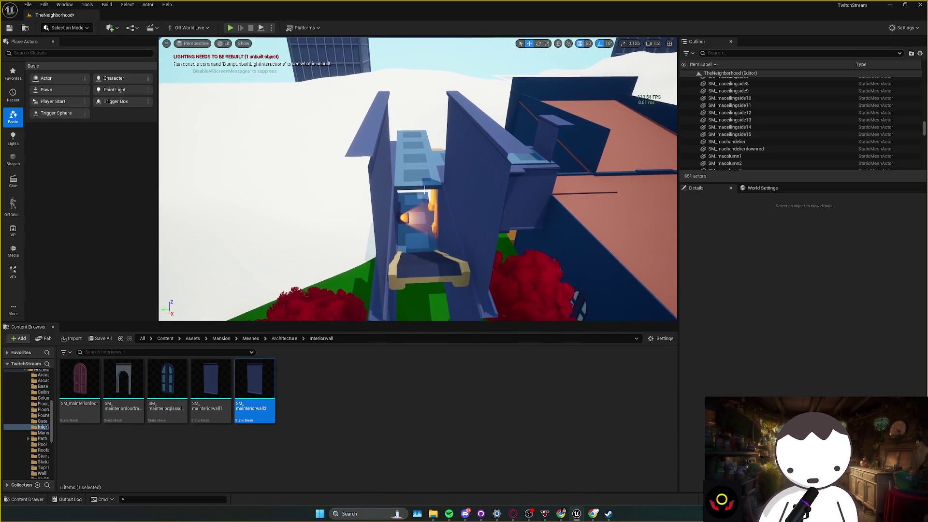
{"action": "key", "text": "ctrl+z"}
{"action": "key", "text": "ctrl+d"}
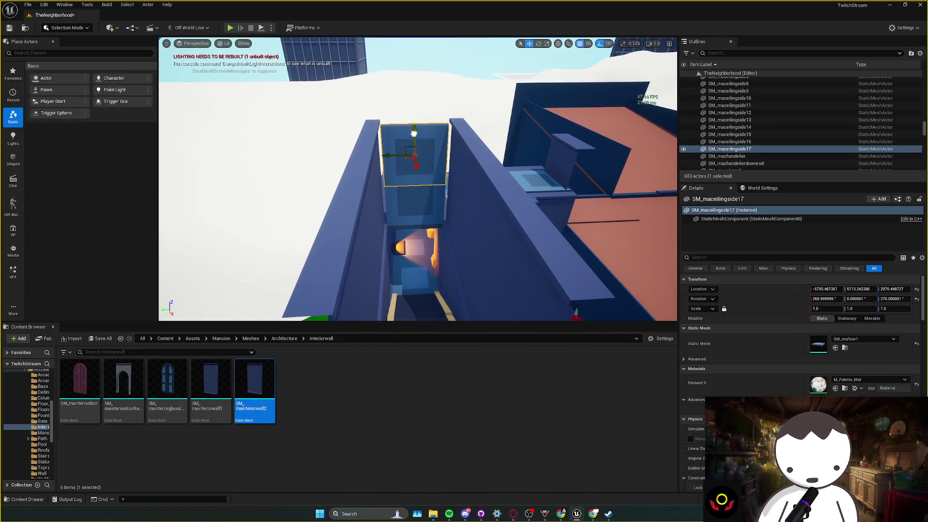
{"action": "mouse_move", "coordinate": [489, 168]}
{"action": "left_mouse_down"}
{"action": "mouse_move", "coordinate": [478, 155]}
{"action": "mouse_move", "coordinate": [489, 168]}
{"action": "mouse_move", "coordinate": [489, 131]}
{"action": "mouse_move", "coordinate": [476, 118]}
{"action": "mouse_move", "coordinate": [438, 151]}
{"action": "mouse_move", "coordinate": [408, 123]}
{"action": "left_mouse_up"}
{"action": "key", "text": "Delete"}
{"action": "key", "text": "Delete"}
{"action": "mouse_move", "coordinate": [414, 171]}
{"action": "left_mouse_down"}
{"action": "mouse_move", "coordinate": [433, 204]}
{"action": "mouse_move", "coordinate": [418, 179]}
{"action": "left_mouse_up"}
- Apply the wood Substance material instance to the blue room's Floor_400x479
{"action": "scroll", "coordinate": [415, 170], "scroll_direction": "up", "scroll_amount": 1}
{"action": "left_click", "coordinate": [414, 171]}
{"action": "left_click", "coordinate": [854, 388]}
{"action": "left_click", "coordinate": [418, 199]}
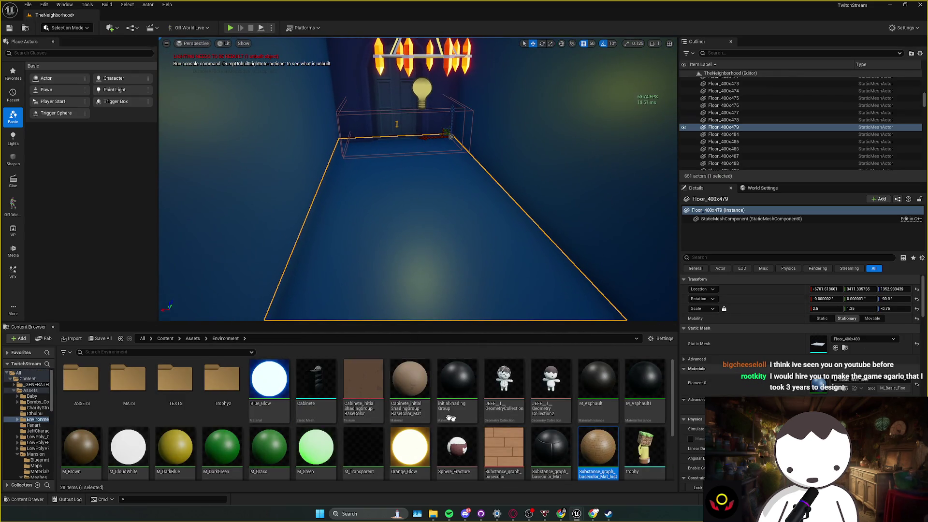
{"action": "left_click", "coordinate": [844, 388]}
{"action": "scroll", "coordinate": [477, 283], "scroll_direction": "up", "scroll_amount": 3}
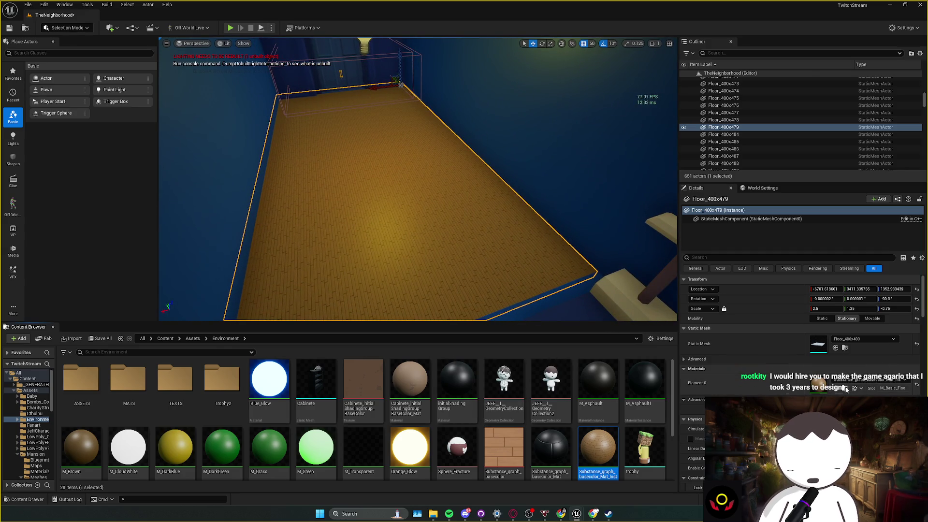
{"action": "scroll", "coordinate": [447, 404], "scroll_direction": "down", "scroll_amount": 1}
- Open the material instance and its parent Substance_graph_basecolor_Mat node graph
{"action": "double_click", "coordinate": [594, 430]}
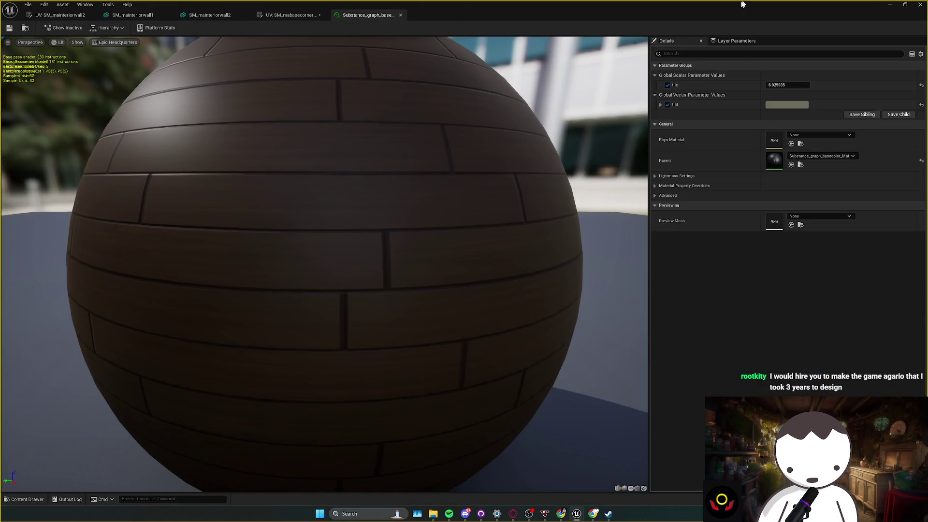
{"action": "left_click", "coordinate": [791, 165]}
{"action": "double_click", "coordinate": [545, 456]}
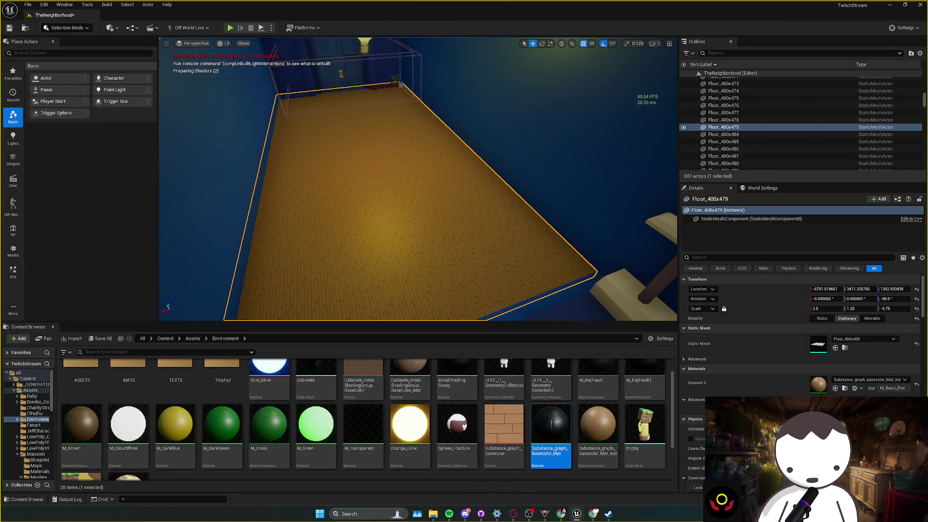
{"action": "scroll", "coordinate": [470, 171], "scroll_direction": "down", "scroll_amount": 2}
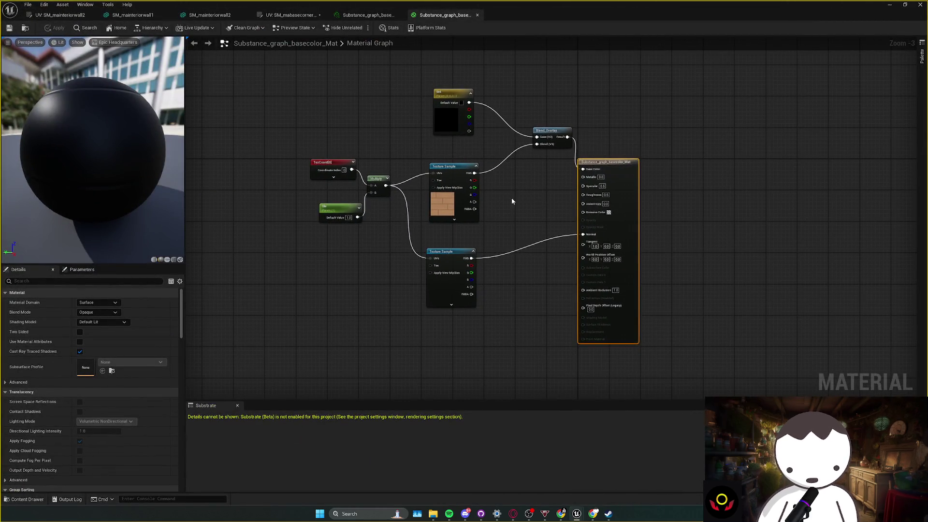
{"action": "left_click", "coordinate": [441, 252]}
{"action": "left_click", "coordinate": [516, 233]}
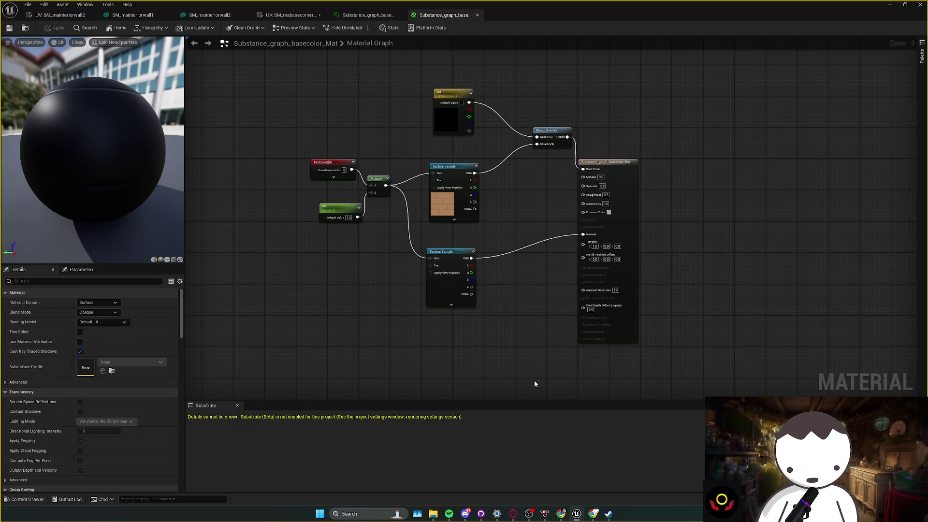
{"action": "left_click", "coordinate": [484, 517]}
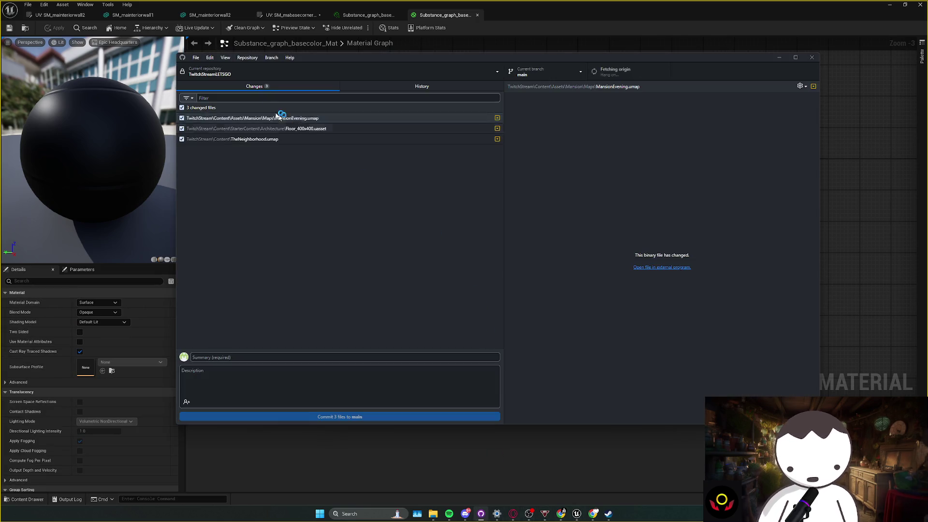
- Switch to the RainingCatsAndDogs repository and open RainingCatsAndDogs.uproject from its folder
{"action": "left_click", "coordinate": [251, 71]}
{"action": "left_click", "coordinate": [256, 166]}
{"action": "left_click", "coordinate": [247, 57]}
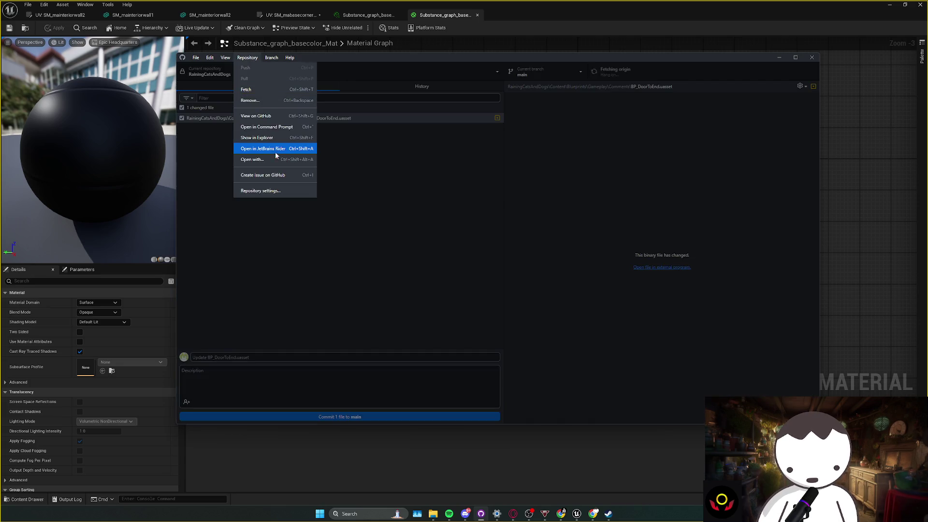
{"action": "left_click", "coordinate": [269, 136]}
{"action": "left_click", "coordinate": [248, 57]}
{"action": "left_click", "coordinate": [266, 137]}
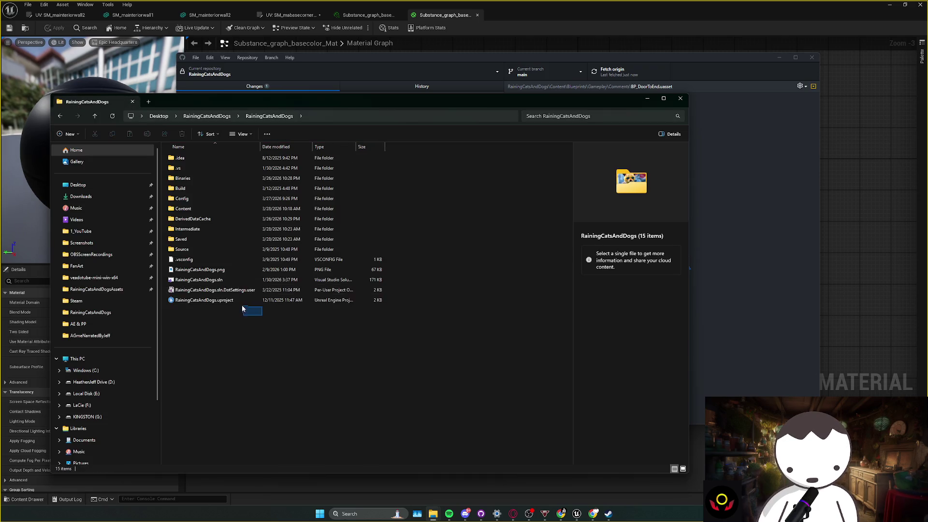
{"action": "left_click", "coordinate": [242, 301]}
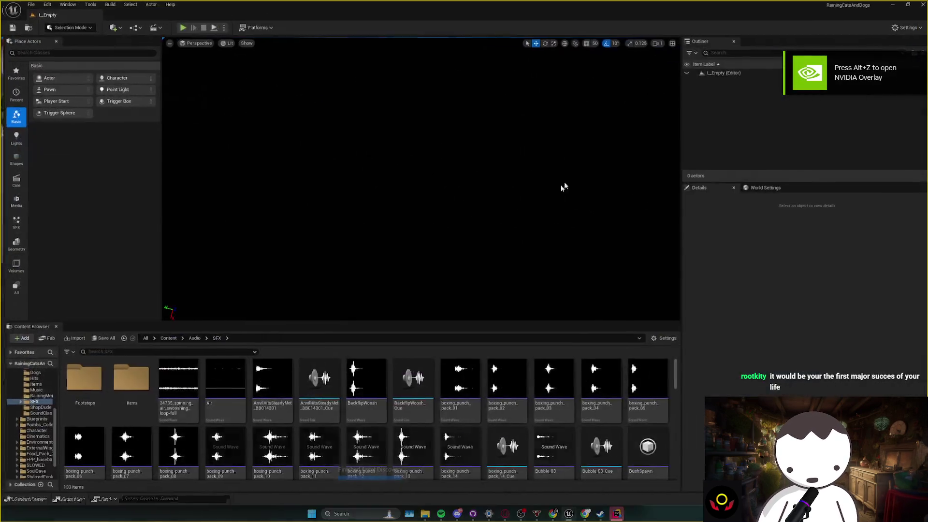
- Open L_MainMapRedone from the Content folder, then bring Steam to the front
{"action": "left_click", "coordinate": [165, 338]}
{"action": "scroll", "coordinate": [479, 439], "scroll_direction": "down", "scroll_amount": 3}
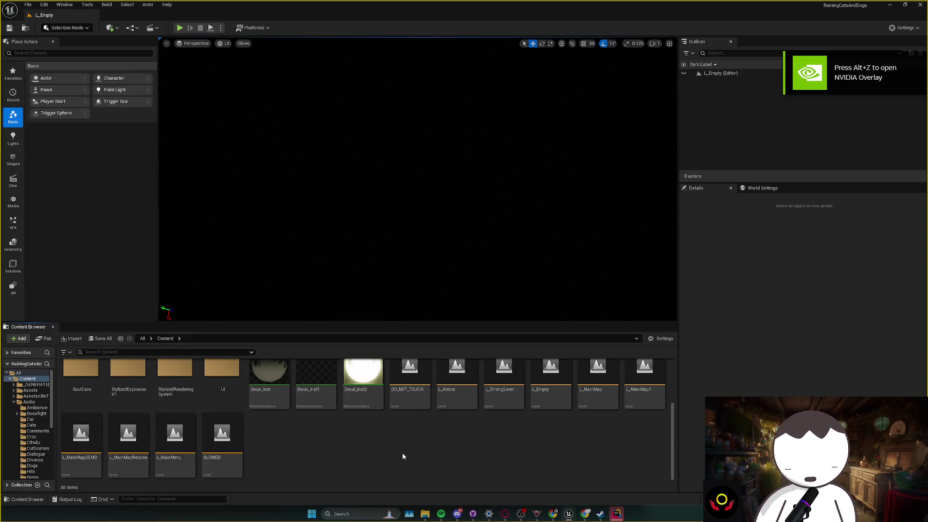
{"action": "left_click", "coordinate": [130, 463]}
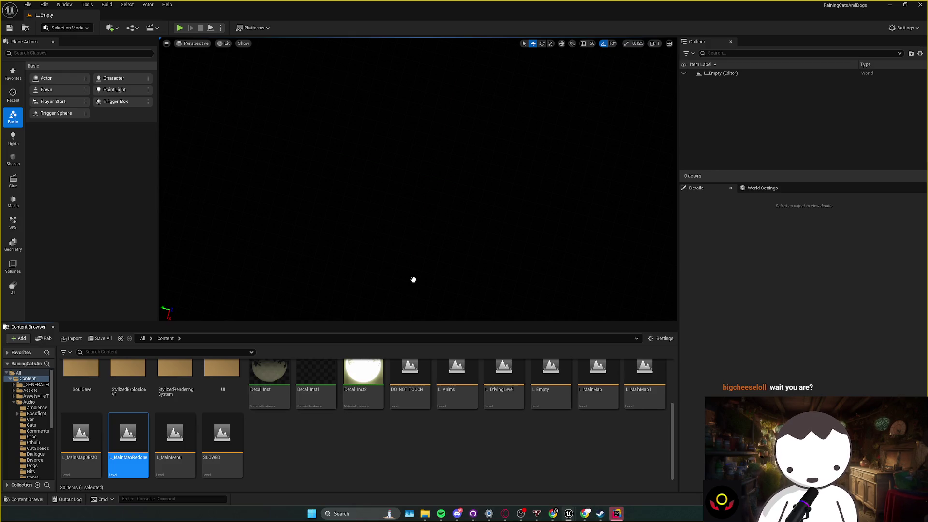
{"action": "mouse_move", "coordinate": [596, 516]}
{"action": "left_click", "coordinate": [594, 485]}
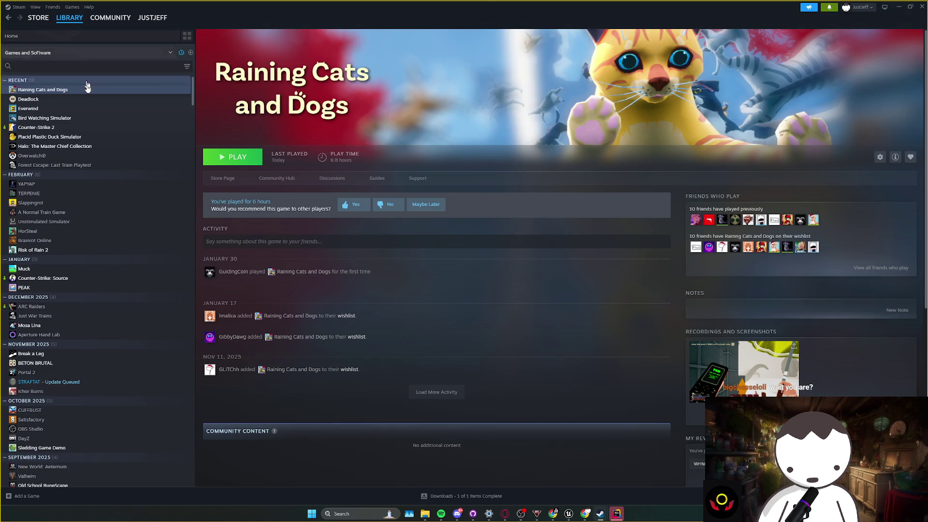
- Open the Raining Cats and Dogs store page and list its developer's games
{"action": "left_click", "coordinate": [278, 178]}
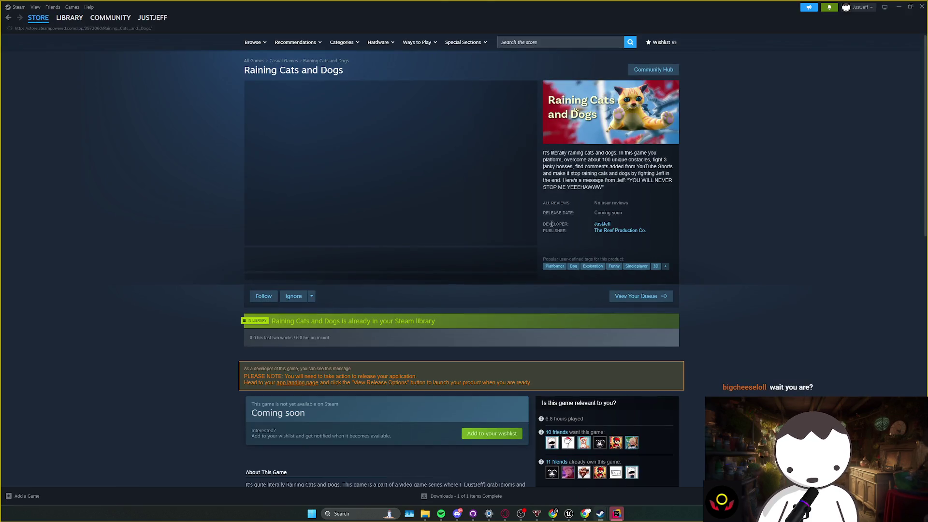
{"action": "left_click", "coordinate": [601, 225]}
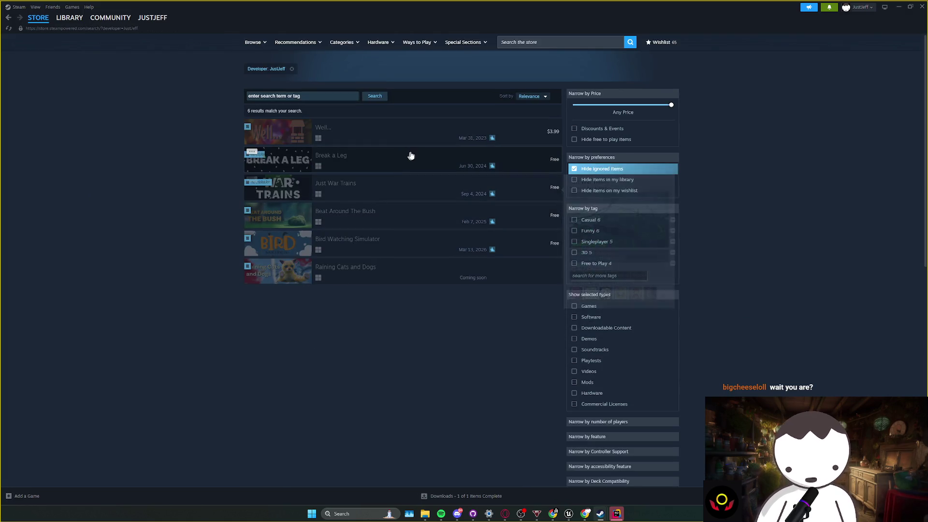
{"action": "mouse_move", "coordinate": [412, 156]}
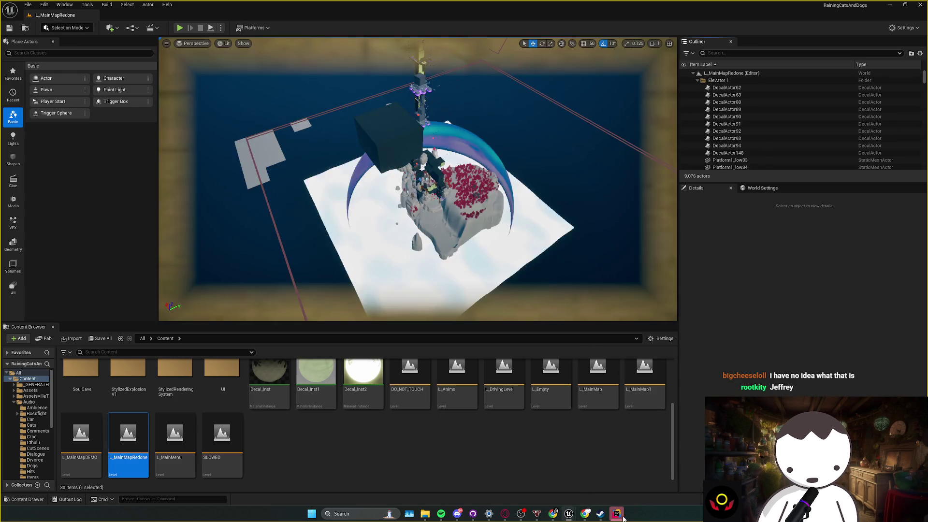
- Select the tiled wall cube, browse to its material, and open Metal_MasterScalable
{"action": "mouse_move", "coordinate": [602, 518]}
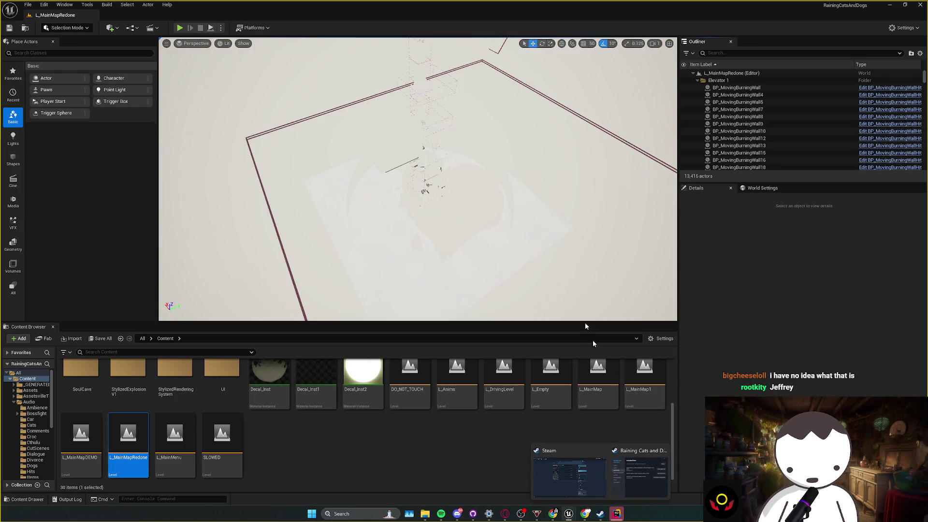
{"action": "scroll", "coordinate": [418, 179], "scroll_direction": "up", "scroll_amount": 5}
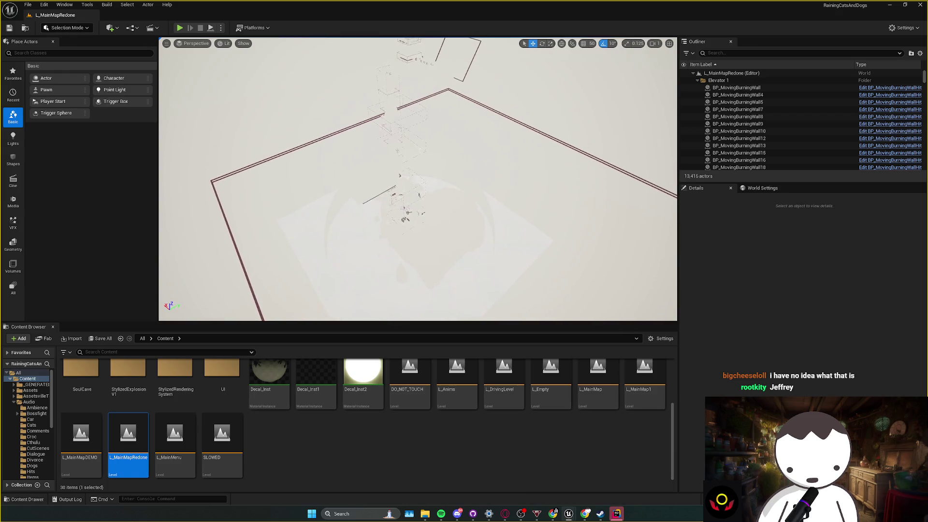
{"action": "scroll", "coordinate": [417, 179], "scroll_direction": "down", "scroll_amount": 1}
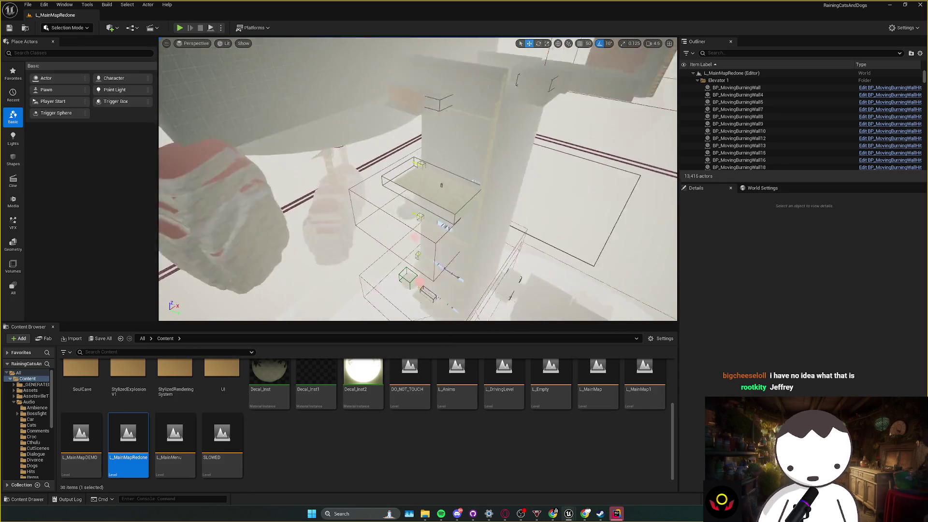
{"action": "left_click", "coordinate": [404, 251]}
{"action": "right_click", "coordinate": [404, 251]}
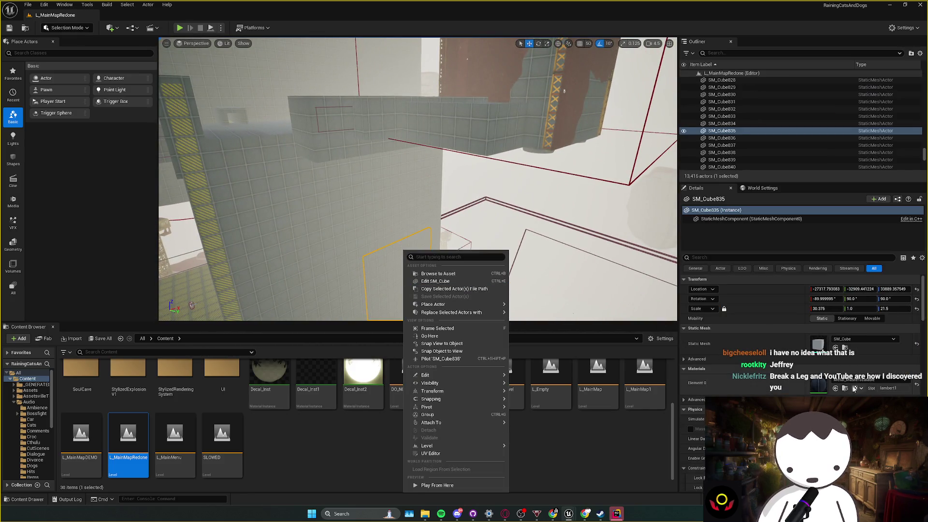
{"action": "left_click", "coordinate": [845, 388]}
{"action": "double_click", "coordinate": [129, 441]}
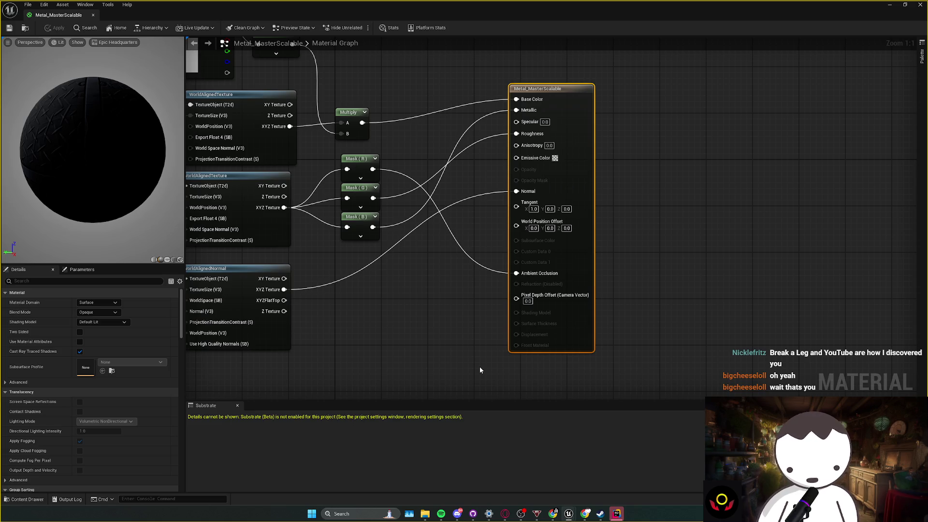
- Nudge the WorldAlignedNormal node down beside the Normal node and apply
{"action": "scroll", "coordinate": [444, 362], "scroll_direction": "down", "scroll_amount": 2}
{"action": "scroll", "coordinate": [435, 356], "scroll_direction": "up", "scroll_amount": 2}
{"action": "scroll", "coordinate": [437, 341], "scroll_direction": "down", "scroll_amount": 1}
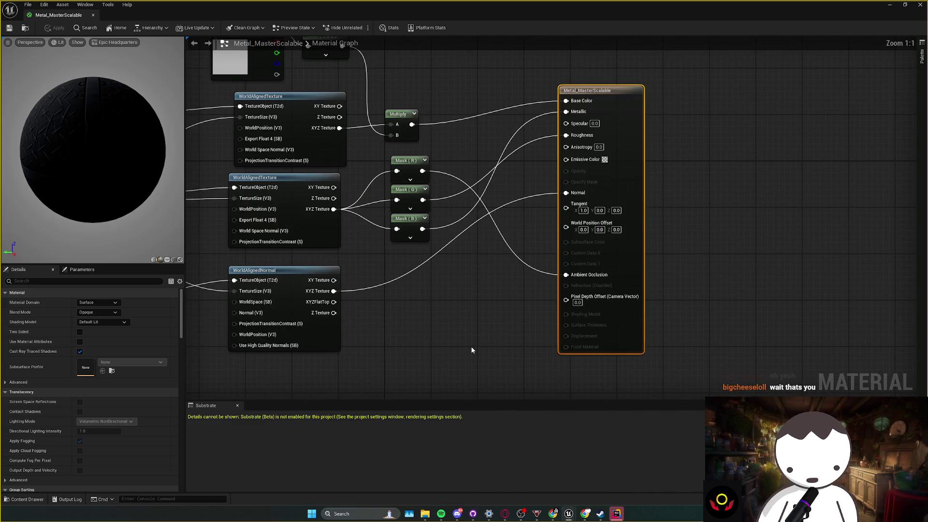
{"action": "scroll", "coordinate": [483, 345], "scroll_direction": "down", "scroll_amount": 2}
{"action": "left_click_drag", "start_coordinate": [433, 313], "coordinate": [432, 321]}
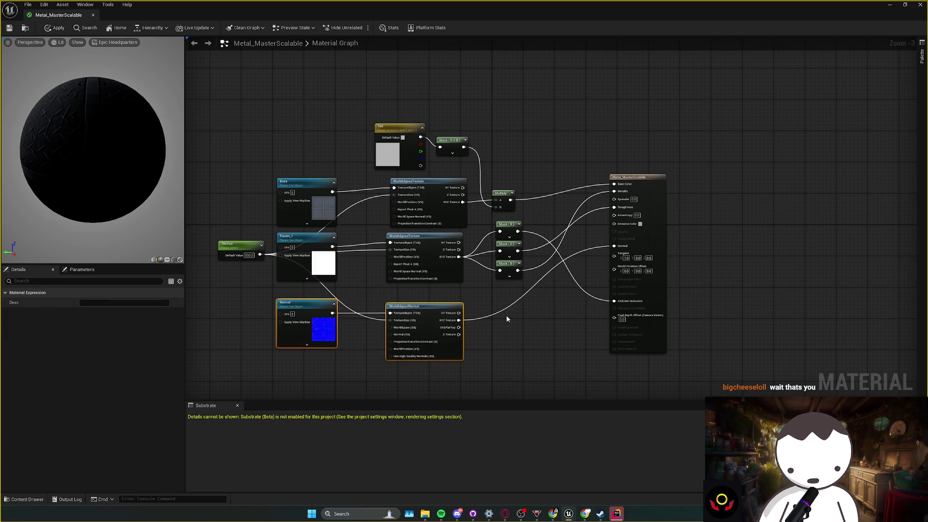
{"action": "mouse_move", "coordinate": [301, 362]}
{"action": "left_mouse_down"}
{"action": "mouse_move", "coordinate": [269, 352]}
{"action": "mouse_move", "coordinate": [441, 321]}
{"action": "left_mouse_up"}
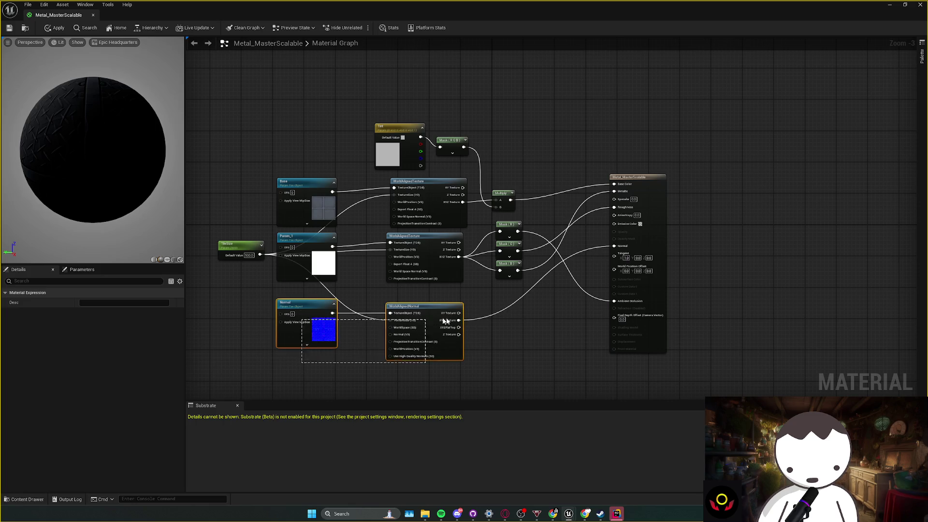
{"action": "key", "text": "ctrl+s"}
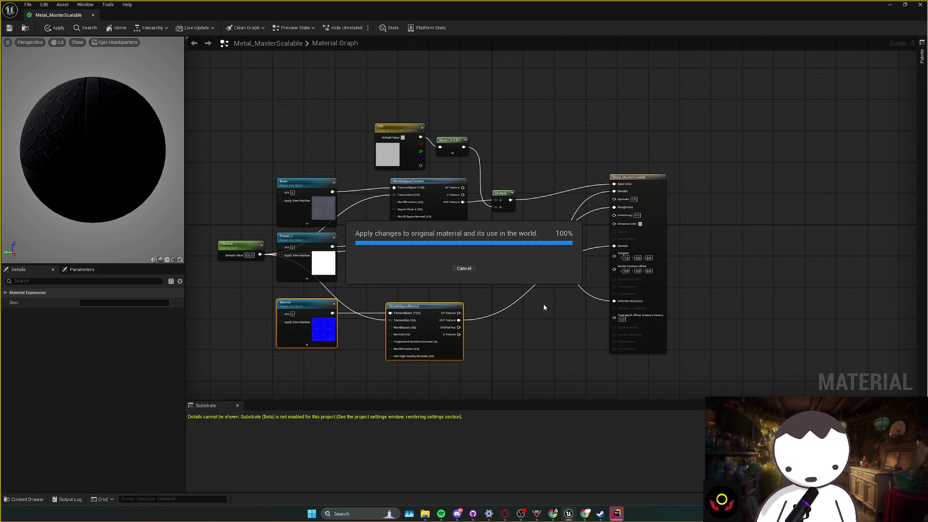
- Reposition the Mask nodes and move the Multiply node right and down, then apply
{"action": "left_click_drag", "start_coordinate": [452, 140], "coordinate": [451, 131]}
{"action": "left_click", "coordinate": [507, 198]}
{"action": "mouse_move", "coordinate": [506, 200]}
{"action": "left_mouse_down"}
{"action": "mouse_move", "coordinate": [518, 203]}
{"action": "mouse_move", "coordinate": [476, 296]}
{"action": "left_mouse_up"}
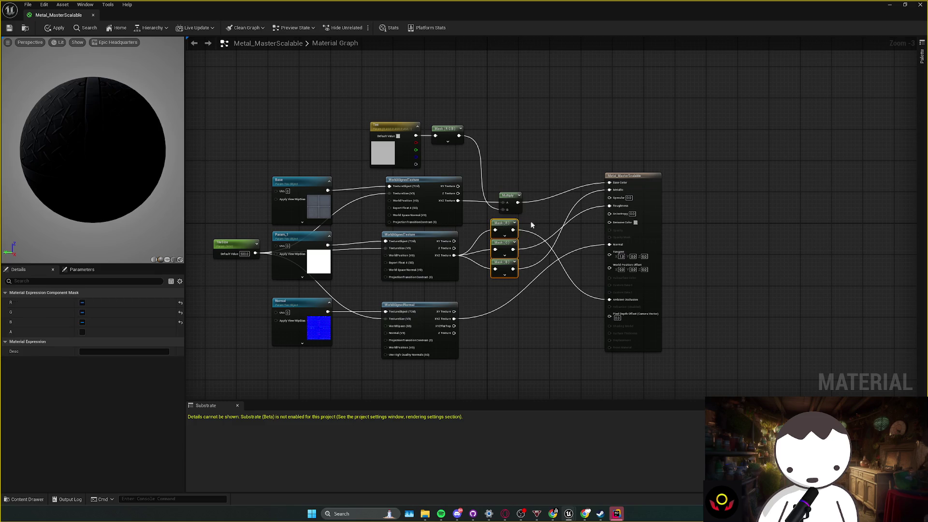
{"action": "left_click_drag", "start_coordinate": [504, 223], "coordinate": [507, 227]}
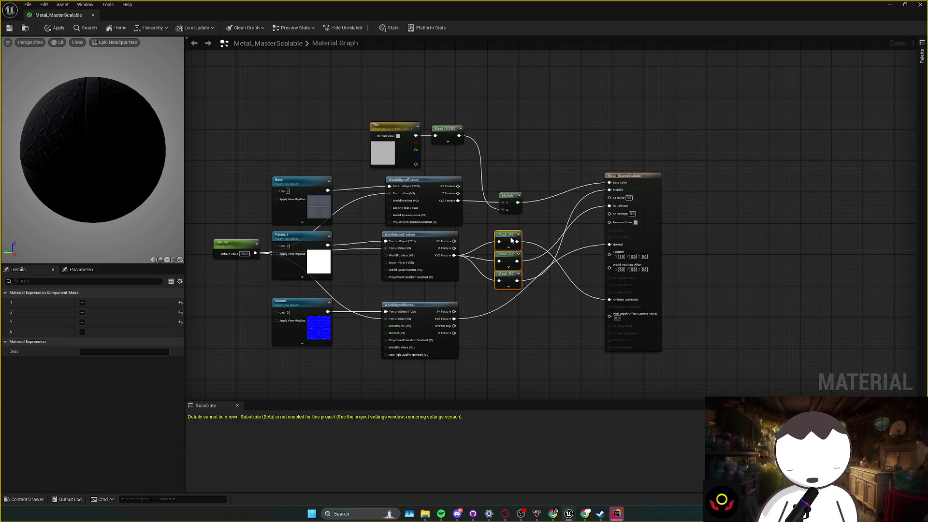
{"action": "left_click", "coordinate": [548, 245]}
{"action": "key", "text": "ctrl+s"}
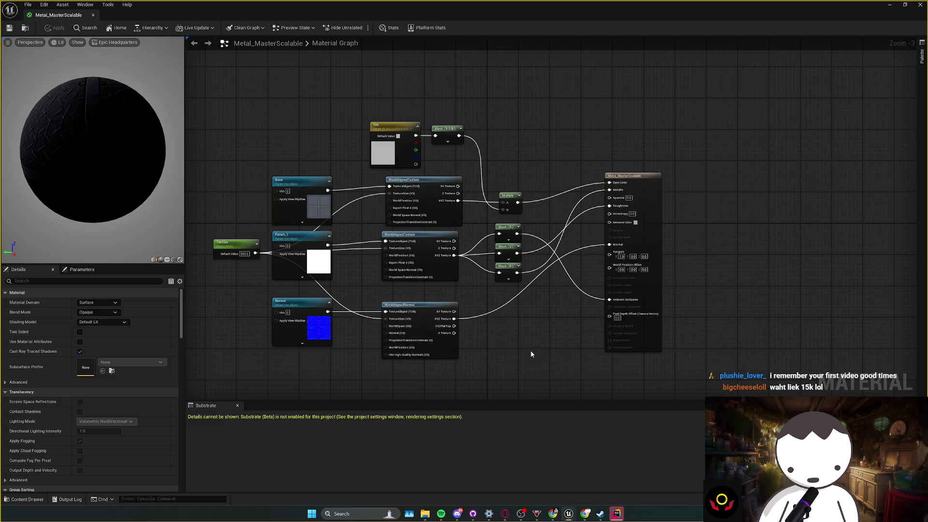
- Regroup the Normal and WorldAlignedNormal nodes and save the material
{"action": "scroll", "coordinate": [522, 342], "scroll_direction": "down", "scroll_amount": 1}
{"action": "scroll", "coordinate": [521, 341], "scroll_direction": "up", "scroll_amount": 1}
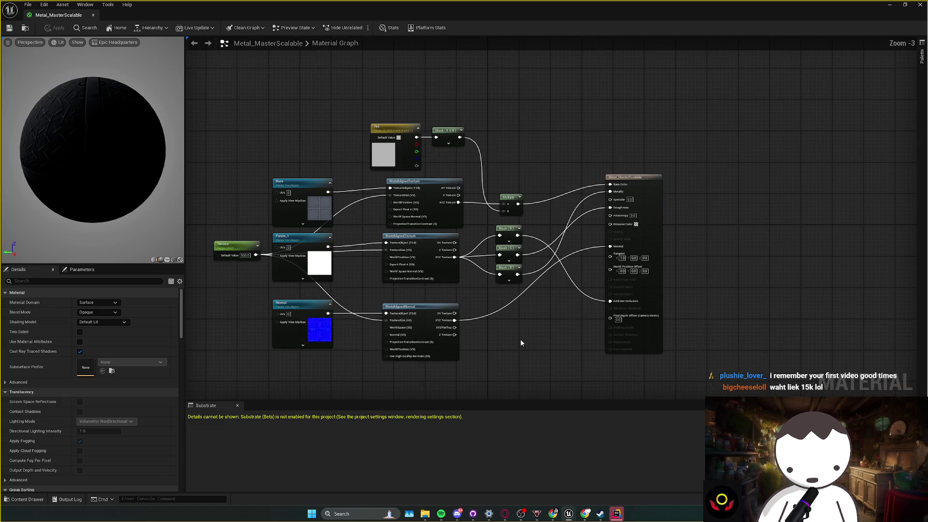
{"action": "mouse_move", "coordinate": [454, 334]}
{"action": "left_mouse_down"}
{"action": "mouse_move", "coordinate": [367, 357]}
{"action": "mouse_move", "coordinate": [310, 360]}
{"action": "left_mouse_up"}
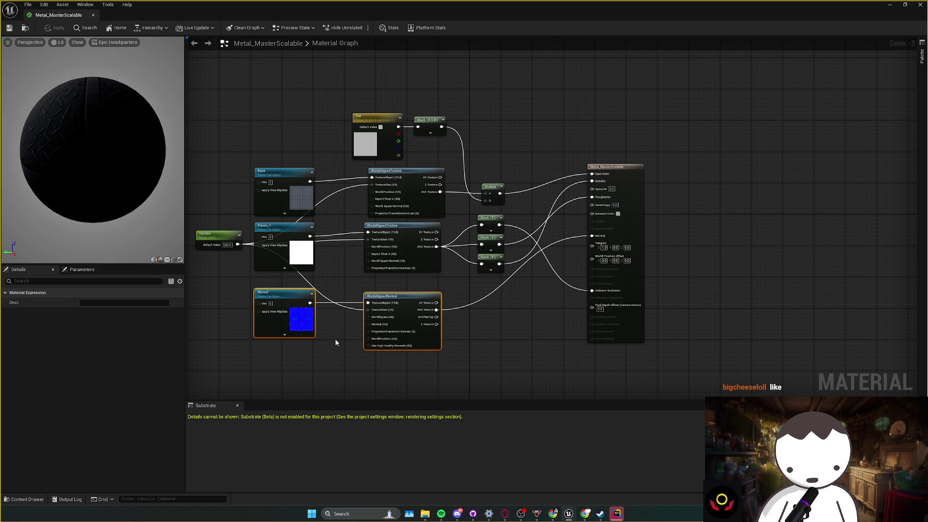
{"action": "left_click_drag", "start_coordinate": [336, 343], "coordinate": [367, 339]}
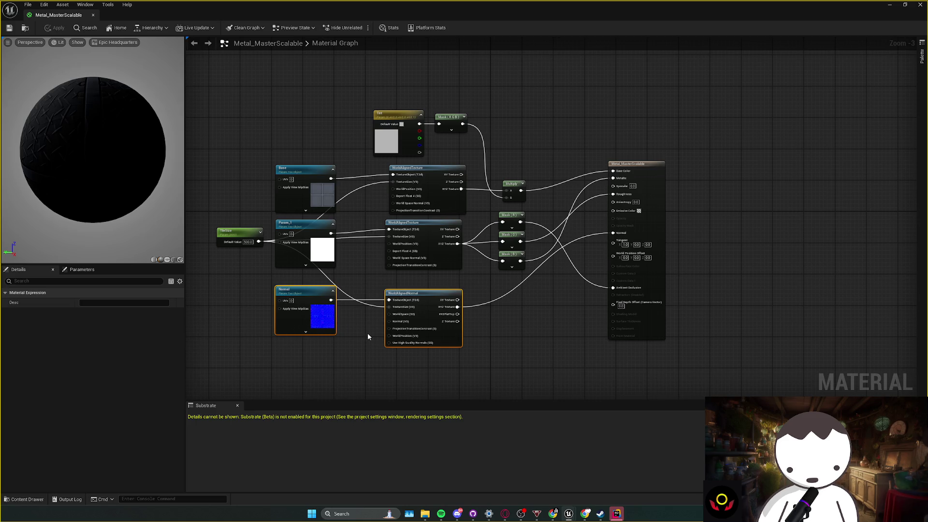
{"action": "left_click_drag", "start_coordinate": [367, 333], "coordinate": [393, 298]}
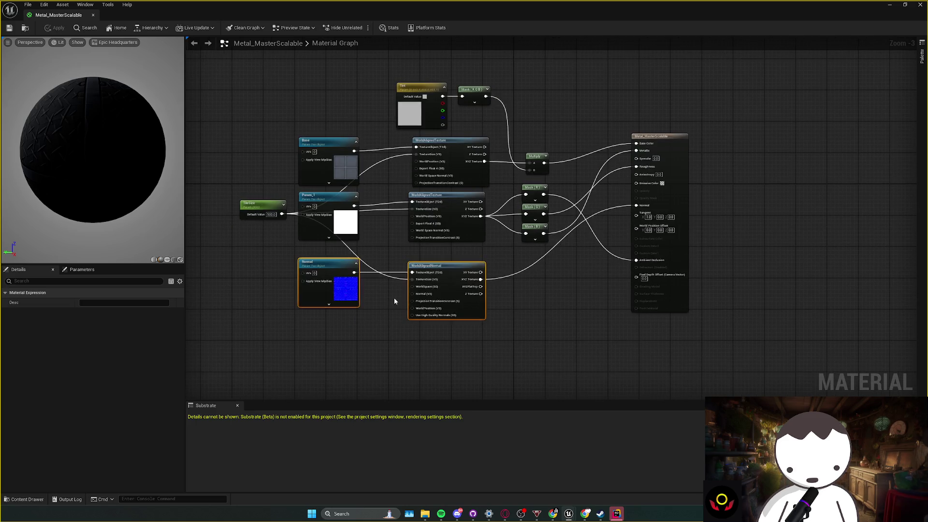
{"action": "left_click", "coordinate": [393, 298]}
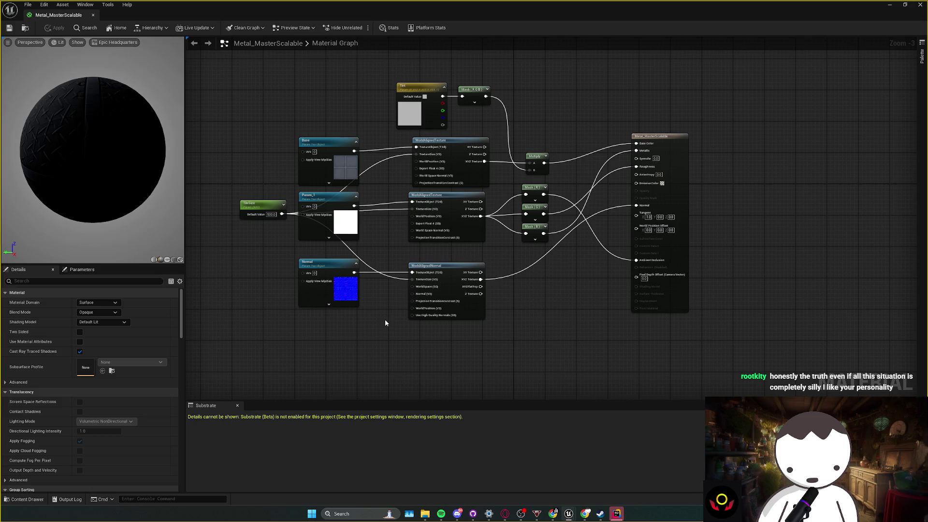
{"action": "left_click_drag", "start_coordinate": [348, 309], "coordinate": [500, 244]}
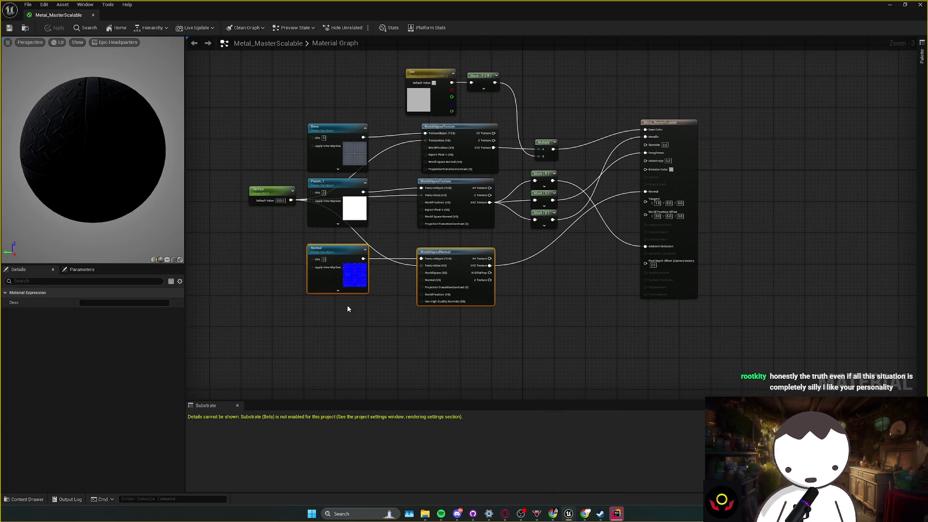
{"action": "left_click", "coordinate": [325, 307]}
{"action": "key", "text": "ctrl+s"}
- Move the TileSize node left and shift the entire node graph left
{"action": "mouse_move", "coordinate": [283, 214]}
{"action": "left_mouse_down"}
{"action": "mouse_move", "coordinate": [258, 214]}
{"action": "mouse_move", "coordinate": [287, 247]}
{"action": "mouse_move", "coordinate": [335, 244]}
{"action": "mouse_move", "coordinate": [296, 276]}
{"action": "left_mouse_up"}
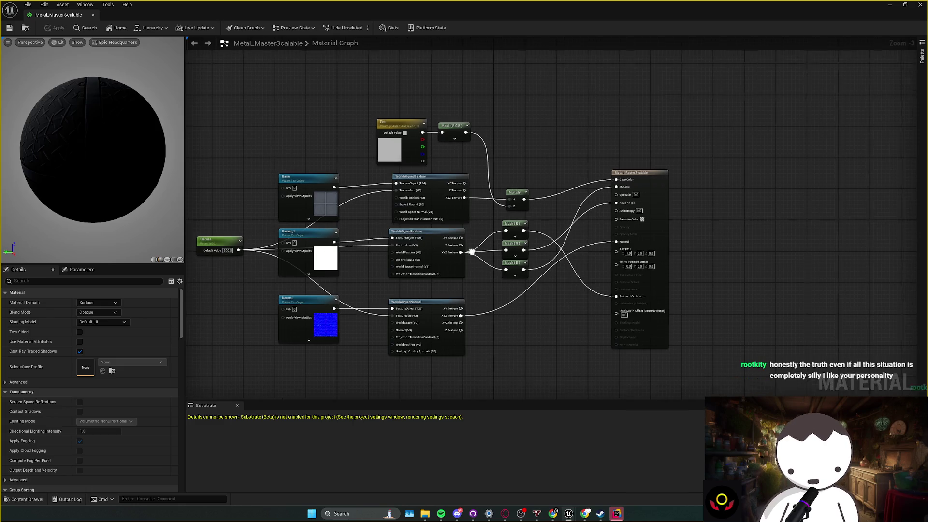
{"action": "mouse_move", "coordinate": [248, 128]}
{"action": "left_mouse_down"}
{"action": "mouse_move", "coordinate": [518, 332]}
{"action": "mouse_move", "coordinate": [541, 330]}
{"action": "mouse_move", "coordinate": [491, 330]}
{"action": "left_mouse_up"}
{"action": "mouse_move", "coordinate": [514, 103]}
{"action": "left_mouse_down"}
{"action": "mouse_move", "coordinate": [628, 290]}
{"action": "mouse_move", "coordinate": [637, 254]}
{"action": "left_mouse_up"}
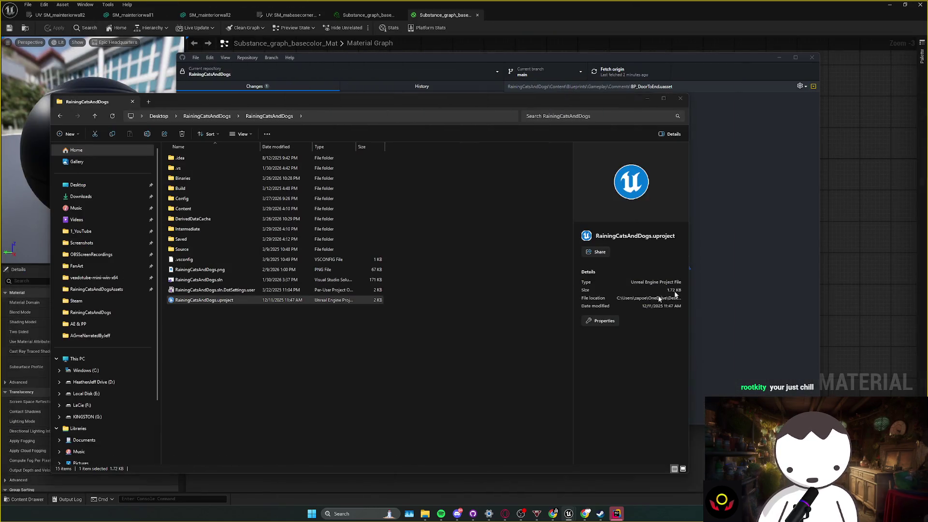
- Paste the copied node cluster into Substance_graph_basecolor_Mat and place it on the left
{"action": "left_click", "coordinate": [568, 513]}
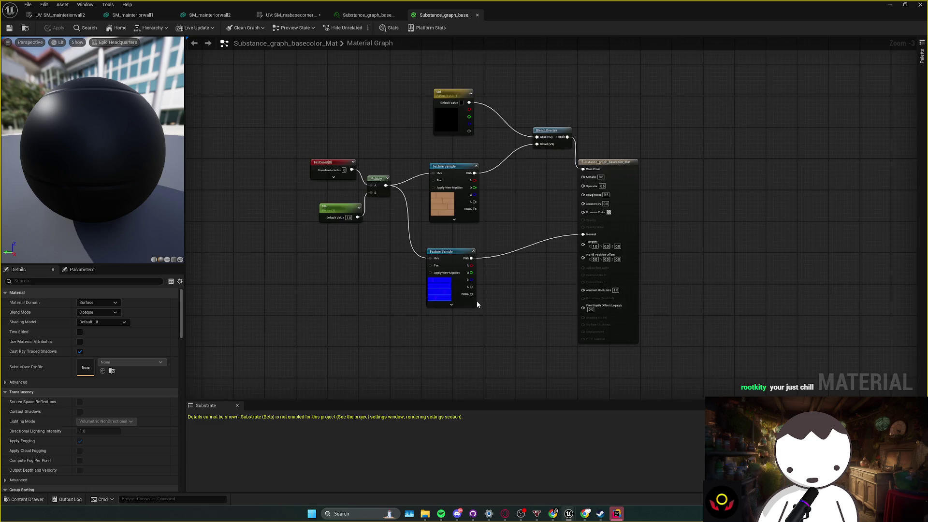
{"action": "scroll", "coordinate": [524, 332], "scroll_direction": "down", "scroll_amount": 3}
{"action": "key", "text": "ctrl+v"}
{"action": "left_click_drag", "start_coordinate": [514, 290], "coordinate": [466, 269]}
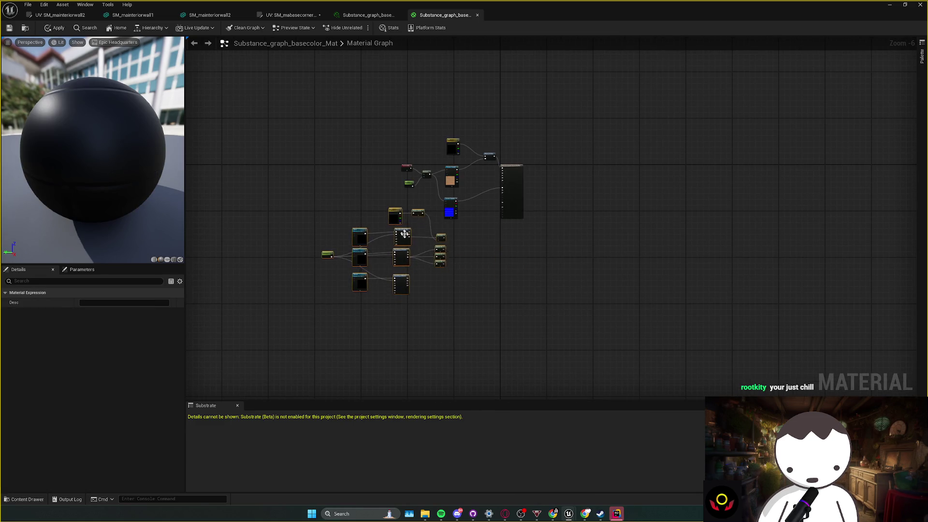
{"action": "scroll", "coordinate": [467, 269], "scroll_direction": "up", "scroll_amount": 3}
{"action": "scroll", "coordinate": [467, 269], "scroll_direction": "down", "scroll_amount": 1}
{"action": "left_click_drag", "start_coordinate": [393, 280], "coordinate": [345, 268]}
{"action": "mouse_move", "coordinate": [438, 283]}
{"action": "left_mouse_down"}
{"action": "mouse_move", "coordinate": [485, 302]}
{"action": "mouse_move", "coordinate": [550, 126]}
{"action": "left_mouse_up"}
- Arrange the texture, Multiply, Blend and lower node groups, then apply
{"action": "key", "text": "shift+a"}
{"action": "key", "text": "ctrl+z"}
{"action": "left_click_drag", "start_coordinate": [403, 124], "coordinate": [537, 239]}
{"action": "left_click_drag", "start_coordinate": [600, 109], "coordinate": [455, 301]}
{"action": "left_click_drag", "start_coordinate": [507, 271], "coordinate": [429, 164]}
{"action": "left_click_drag", "start_coordinate": [454, 220], "coordinate": [534, 193]}
{"action": "left_click_drag", "start_coordinate": [207, 365], "coordinate": [488, 162]}
{"action": "mouse_move", "coordinate": [456, 223]}
{"action": "left_mouse_down"}
{"action": "mouse_move", "coordinate": [539, 223]}
{"action": "mouse_move", "coordinate": [573, 234]}
{"action": "left_mouse_up"}
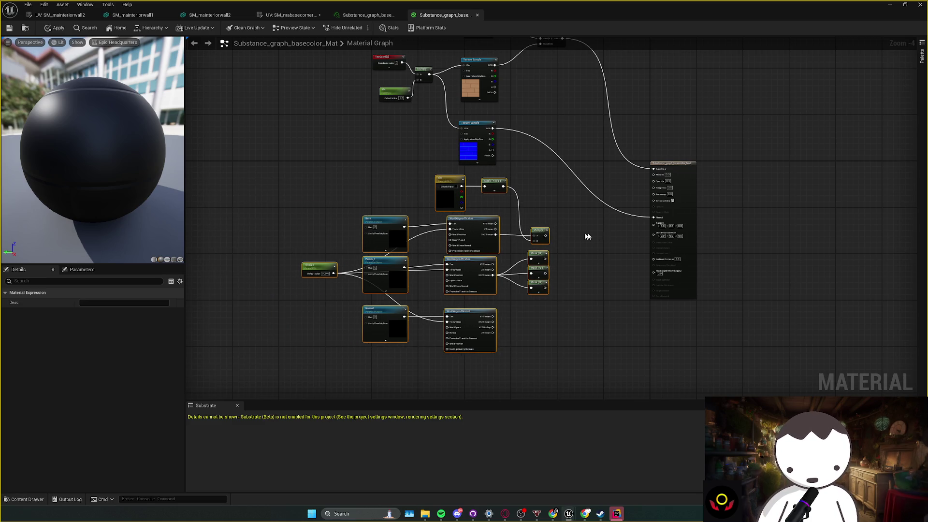
{"action": "scroll", "coordinate": [521, 256], "scroll_direction": "up", "scroll_amount": 1}
{"action": "key", "text": "ctrl+s"}
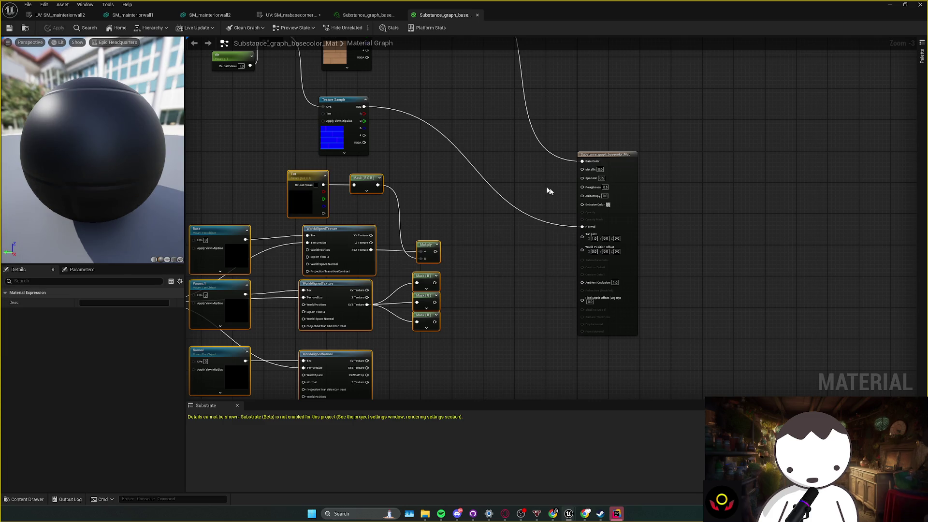
- Connect the Multiply node's output to Base Color
{"action": "left_click", "coordinate": [462, 221]}
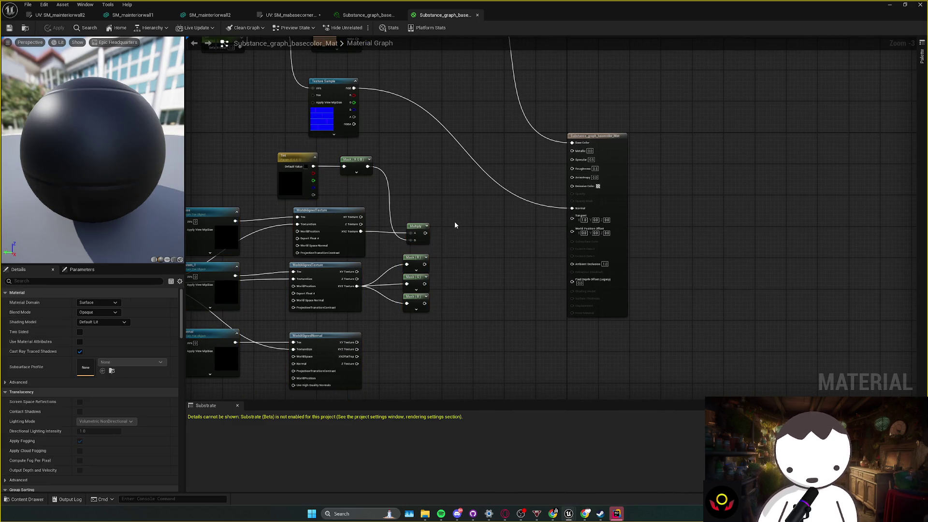
{"action": "left_click_drag", "start_coordinate": [425, 233], "coordinate": [571, 143]}
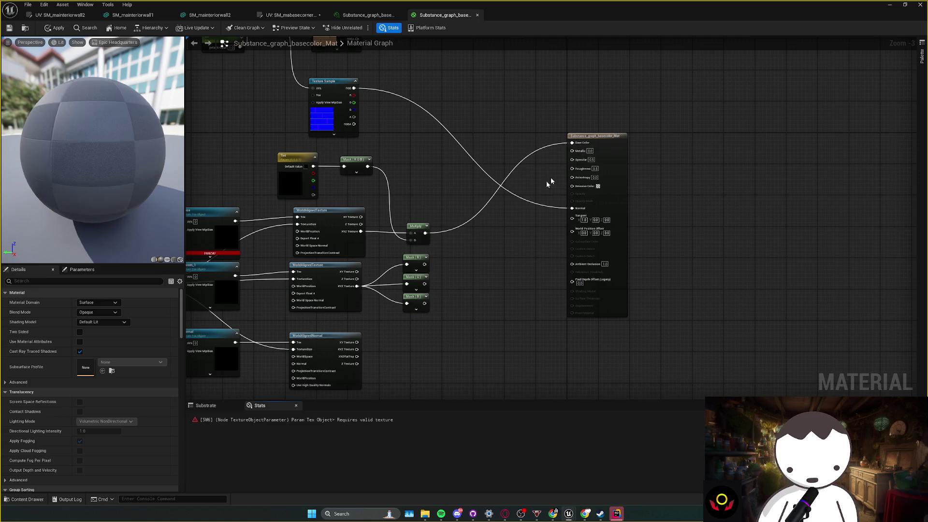
{"action": "scroll", "coordinate": [170, 298], "scroll_direction": "down", "scroll_amount": 1}
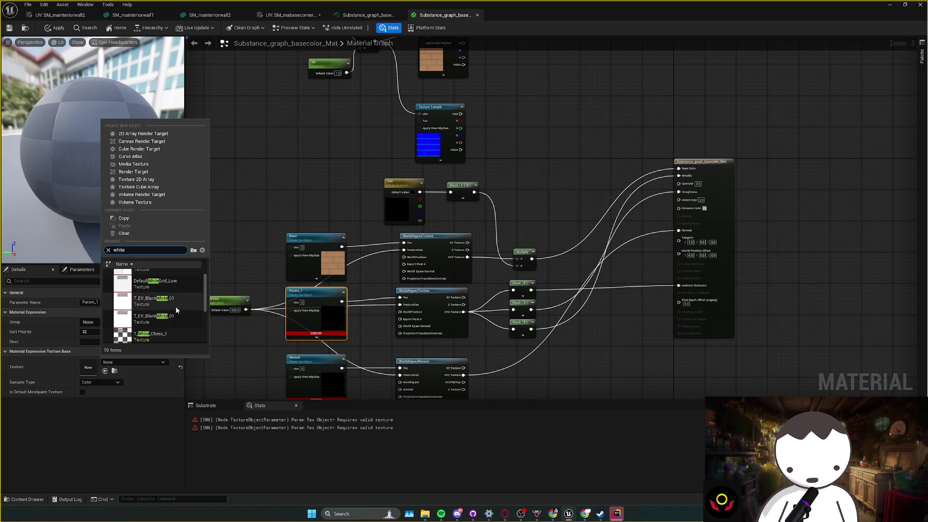
- Assign T_EV_BlankWhite_01 to Param_1 and Substance_graph_normal to the Normal node
{"action": "left_click", "coordinate": [174, 315]}
{"action": "left_click_drag", "start_coordinate": [287, 370], "coordinate": [288, 269]}
{"action": "left_click", "coordinate": [288, 269]}
{"action": "left_click_drag", "start_coordinate": [455, 117], "coordinate": [452, 178]}
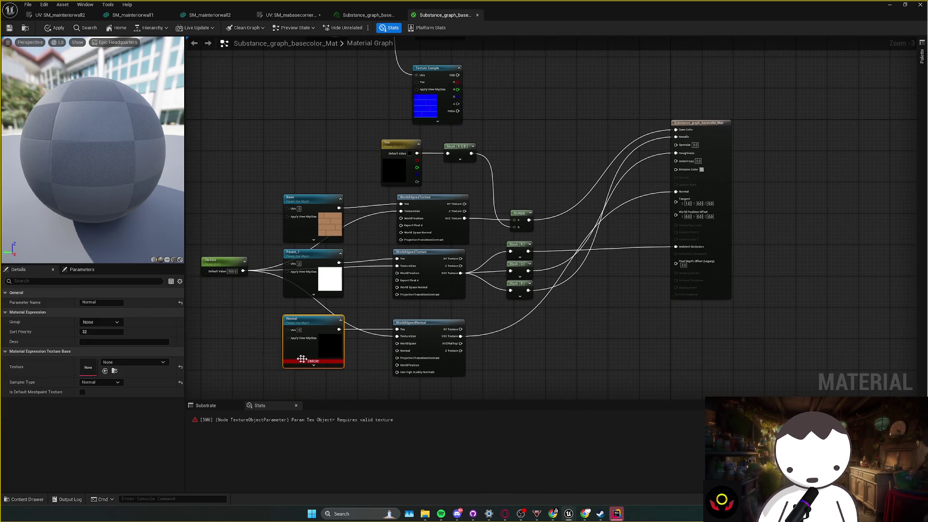
{"action": "left_click", "coordinate": [104, 371]}
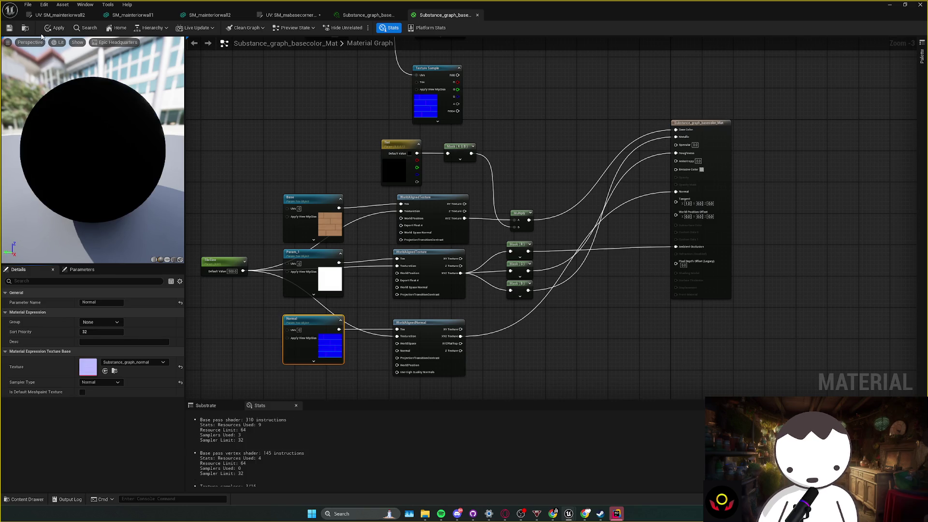
{"action": "left_click", "coordinate": [54, 28]}
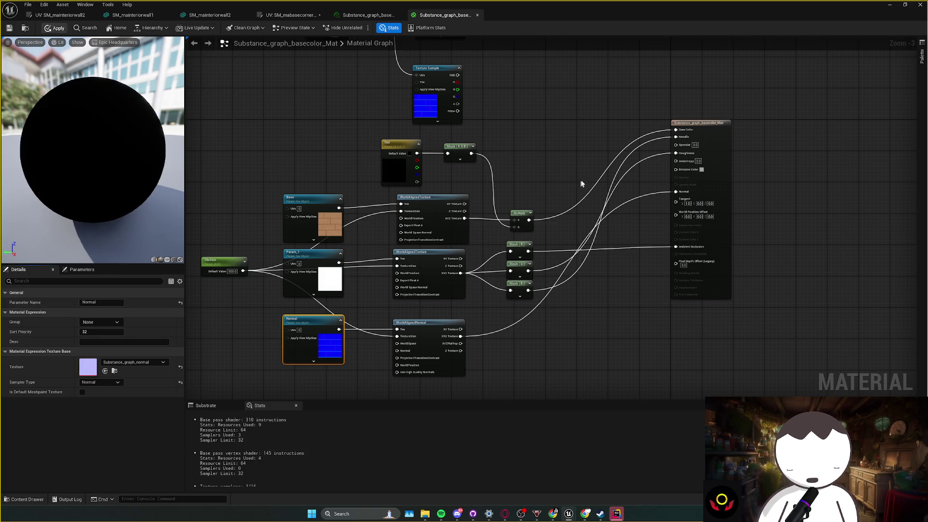
{"action": "key", "text": "alt+Tab"}
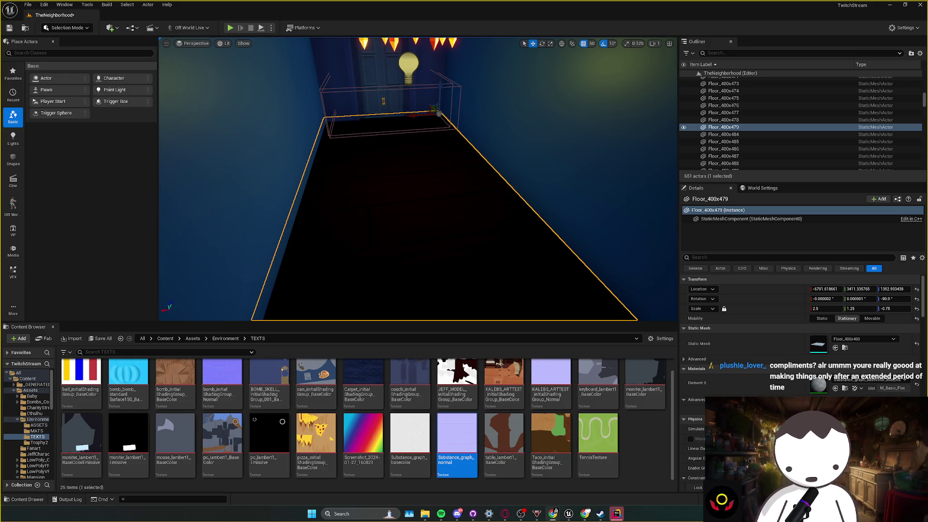
- Orbit the level view to inspect the hallway floor, which now renders black
{"action": "left_click_drag", "start_coordinate": [342, 237], "coordinate": [355, 232]}
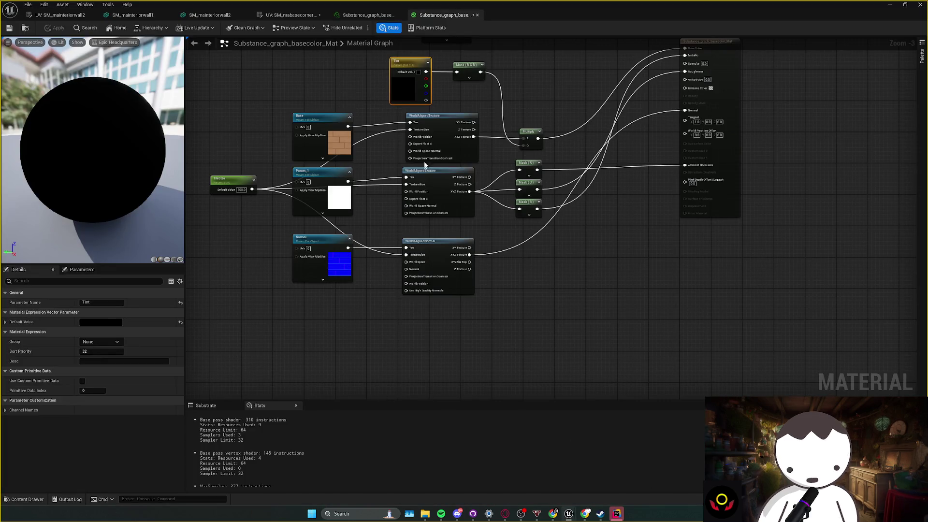
- Set the Tint parameter's default colour to white (FFFFFFFF) and apply the material
{"action": "left_click_drag", "start_coordinate": [381, 149], "coordinate": [386, 212]}
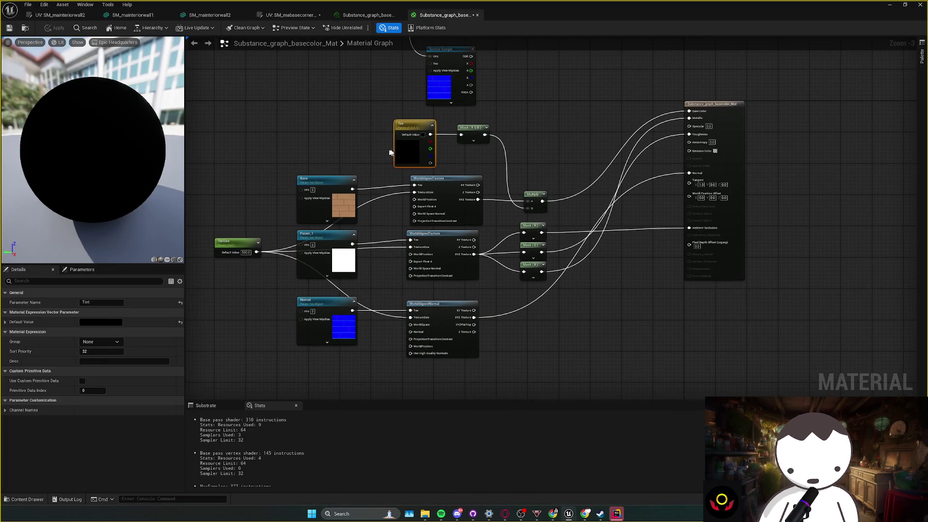
{"action": "left_click", "coordinate": [100, 322]}
{"action": "left_click", "coordinate": [198, 339]}
{"action": "left_click", "coordinate": [194, 490]}
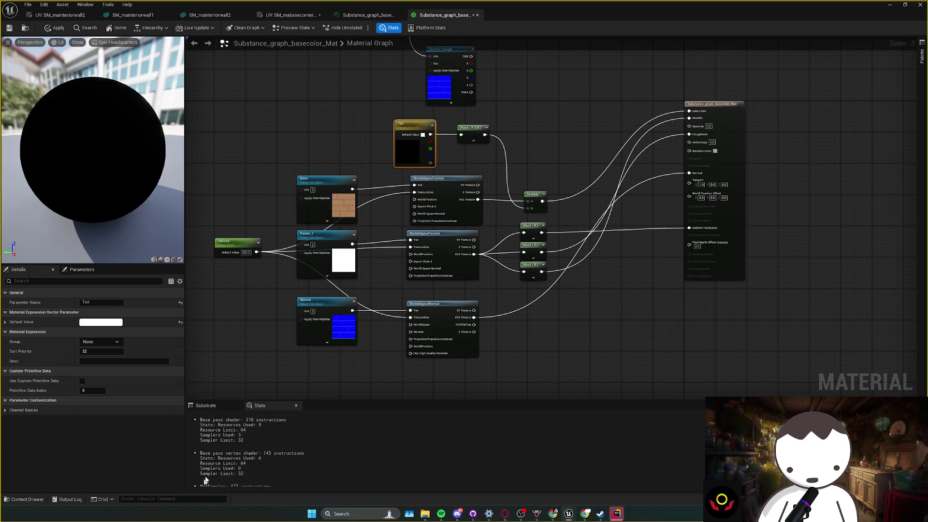
{"action": "left_click", "coordinate": [55, 27]}
- Check the hallway floor in the level, now showing its brown wood texture
{"action": "left_click", "coordinate": [890, 5]}
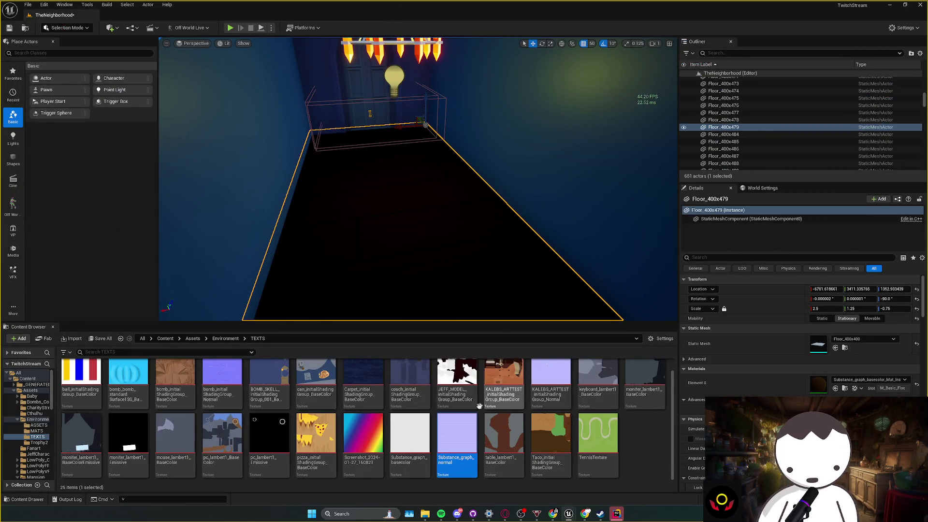
{"action": "left_click", "coordinate": [855, 388]}
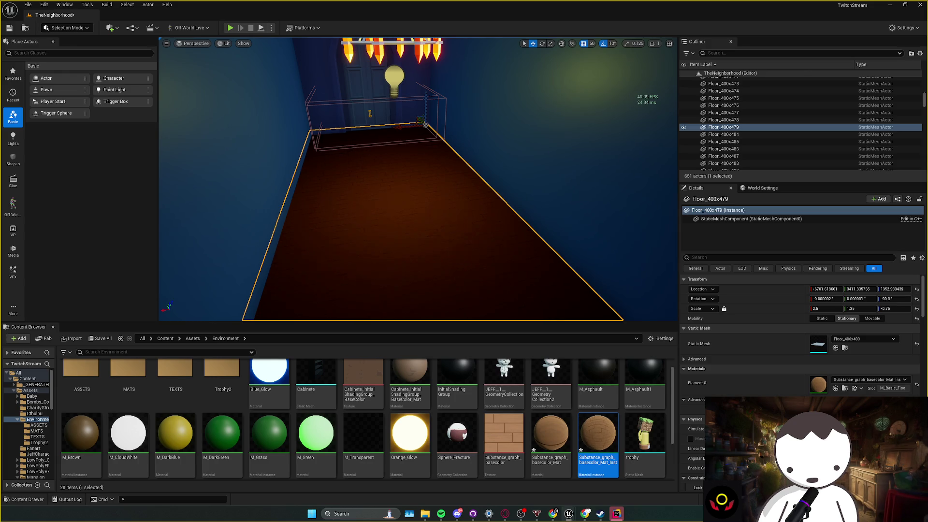
{"action": "mouse_move", "coordinate": [213, 207]}
{"action": "left_mouse_down"}
{"action": "mouse_move", "coordinate": [290, 213]}
{"action": "mouse_move", "coordinate": [207, 211]}
{"action": "left_mouse_up"}
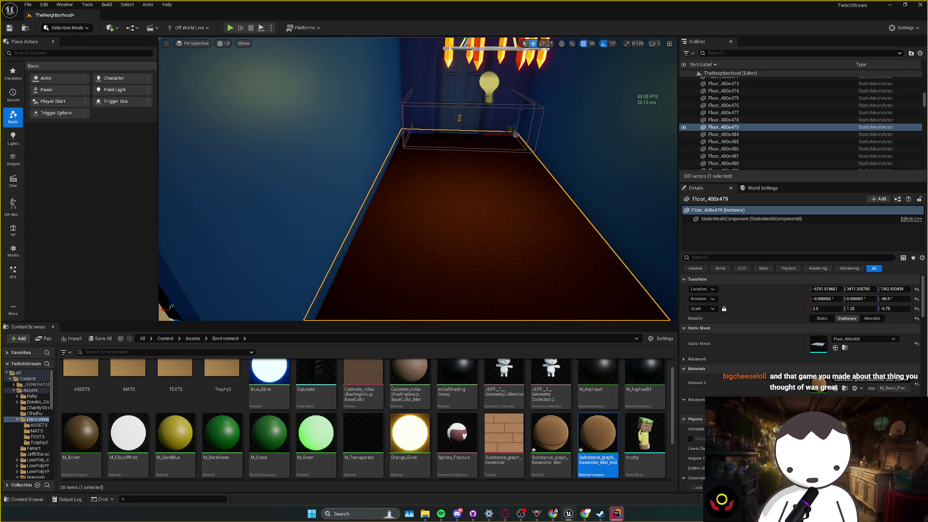
{"action": "key", "text": "alt+Tab"}
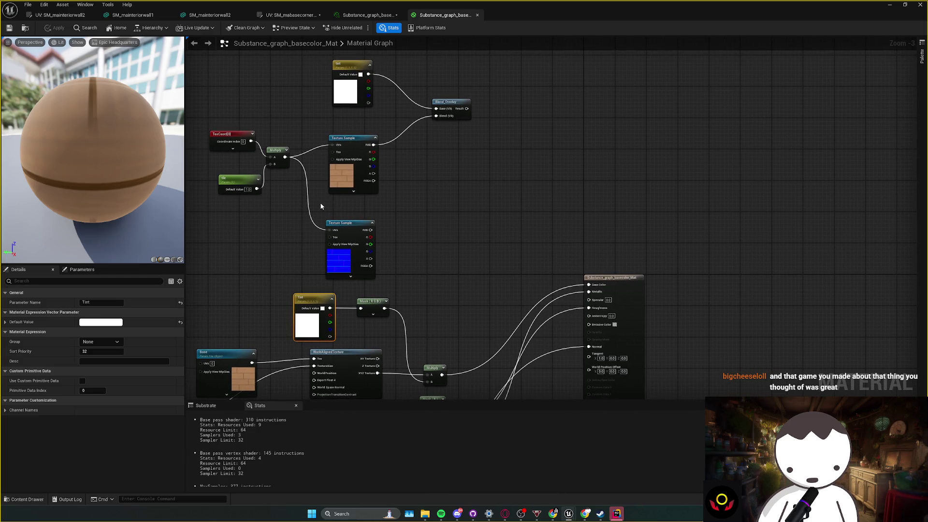
- Select the Base texture node, then move to the floor material instance's parameters showing TileSize 40
{"action": "mouse_move", "coordinate": [421, 269]}
{"action": "left_mouse_down"}
{"action": "mouse_move", "coordinate": [411, 198]}
{"action": "mouse_move", "coordinate": [439, 182]}
{"action": "left_mouse_up"}
{"action": "left_click", "coordinate": [270, 284]}
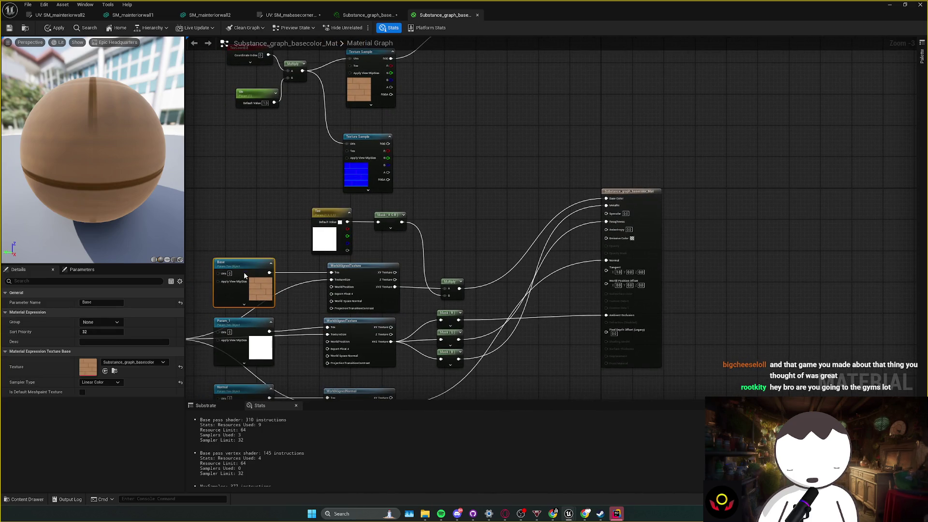
{"action": "left_click_drag", "start_coordinate": [511, 188], "coordinate": [483, 187]}
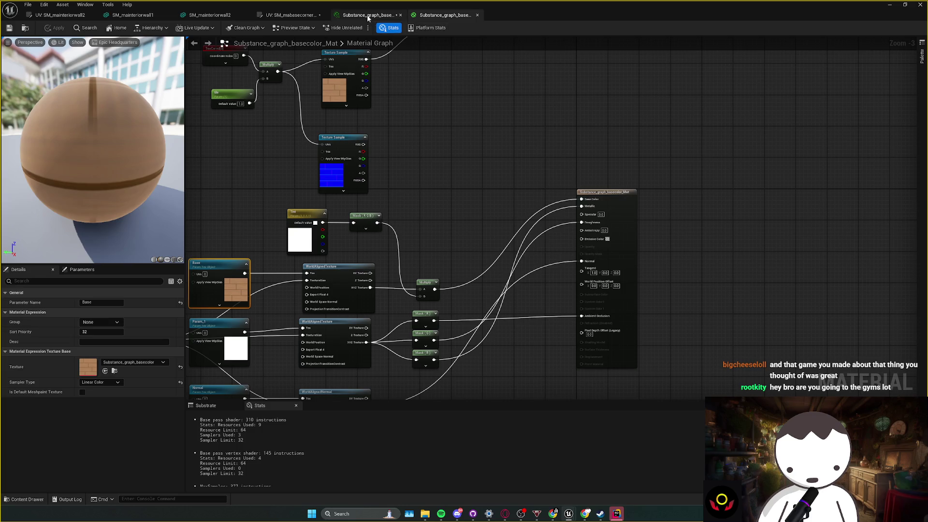
{"action": "left_click", "coordinate": [364, 16]}
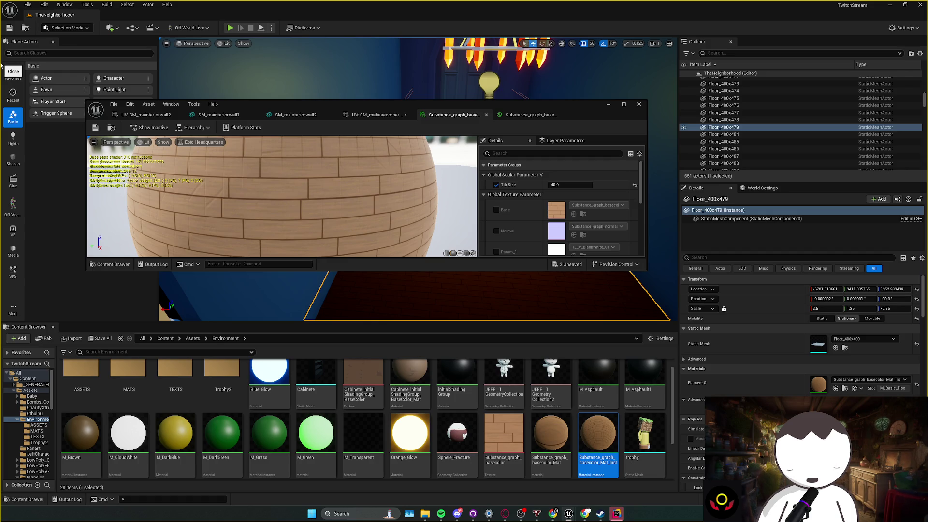
- Bring up the floor material's node graph and enlarge its editor window
{"action": "left_click", "coordinate": [524, 116]}
{"action": "scroll", "coordinate": [520, 202], "scroll_direction": "down", "scroll_amount": 1}
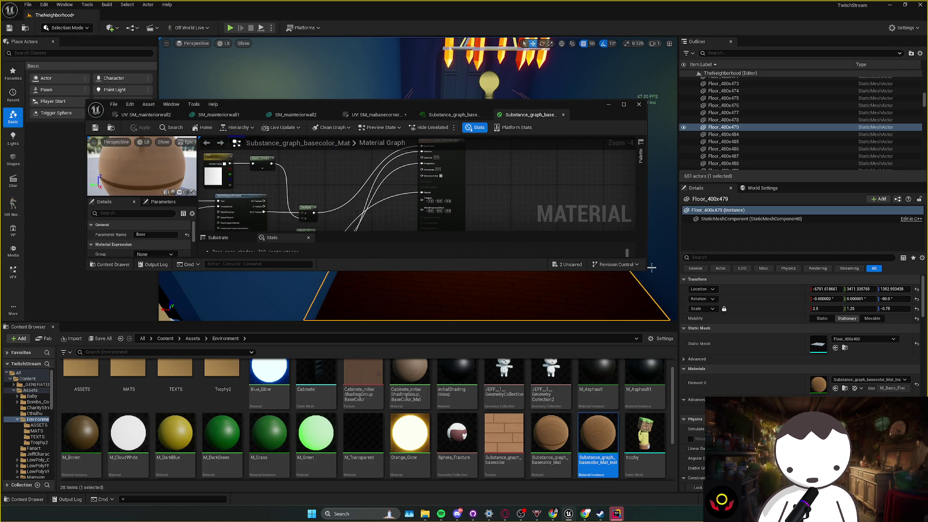
{"action": "left_click_drag", "start_coordinate": [647, 270], "coordinate": [757, 429]}
{"action": "scroll", "coordinate": [473, 236], "scroll_direction": "up", "scroll_amount": 1}
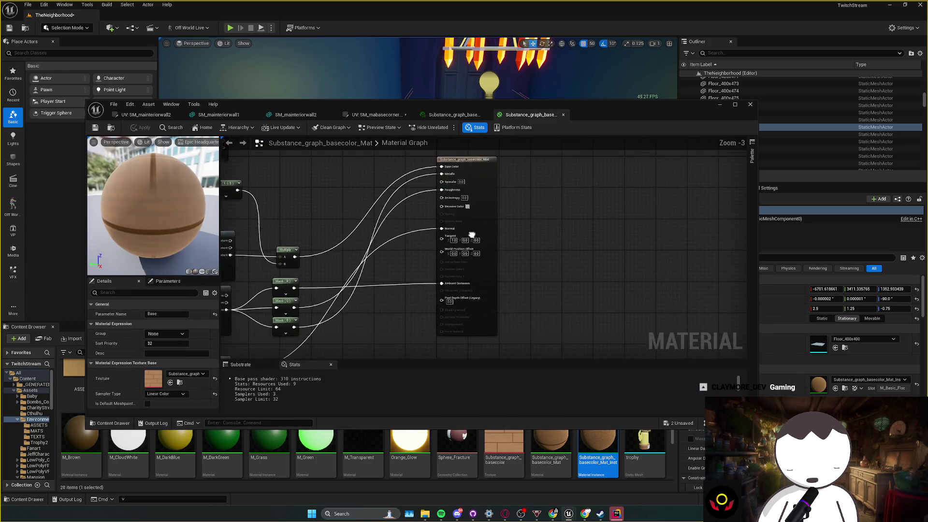
- Select the main material result node and scroll its Details to the Translucency settings
{"action": "left_click_drag", "start_coordinate": [490, 219], "coordinate": [486, 229]}
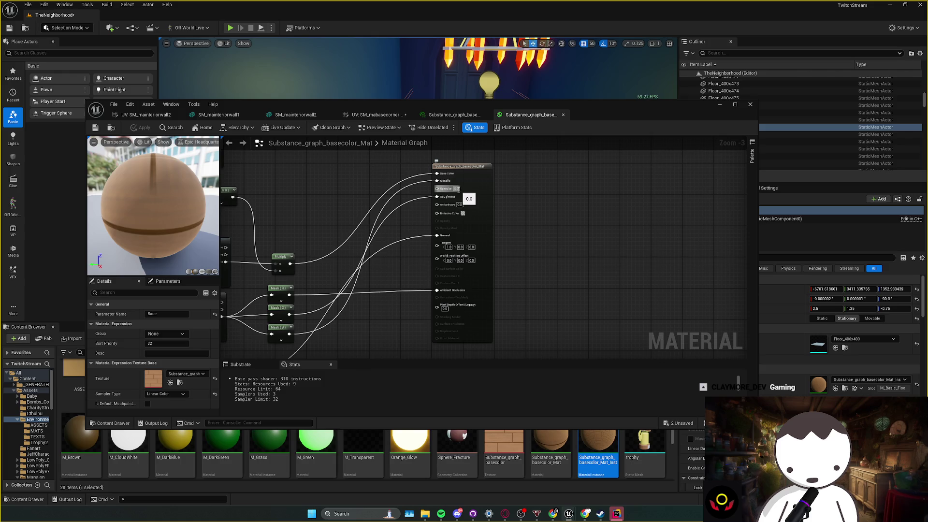
{"action": "left_click_drag", "start_coordinate": [564, 217], "coordinate": [563, 208]}
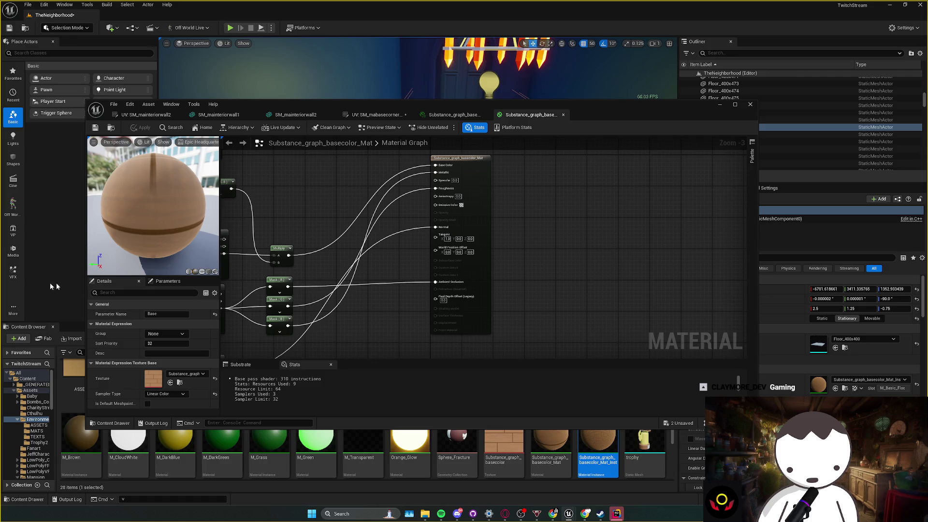
{"action": "left_click", "coordinate": [468, 303]}
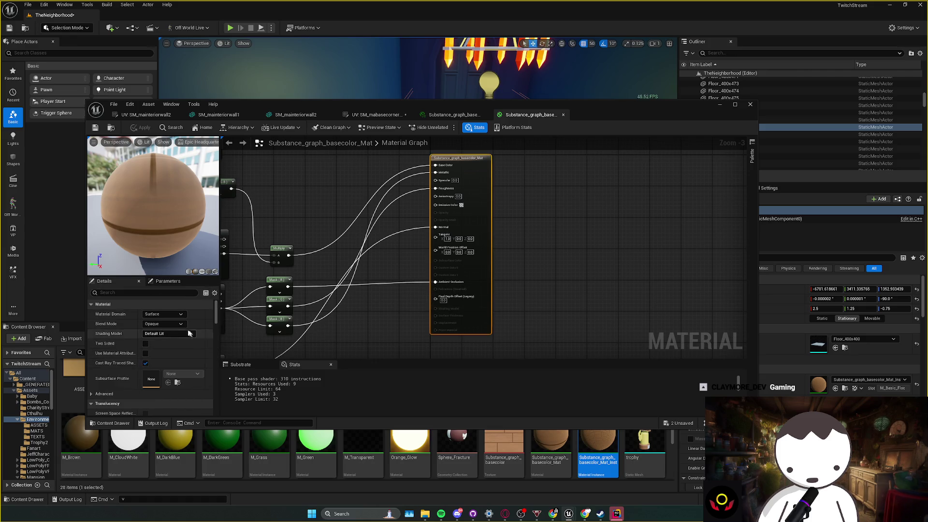
{"action": "scroll", "coordinate": [160, 358], "scroll_direction": "down", "scroll_amount": 5}
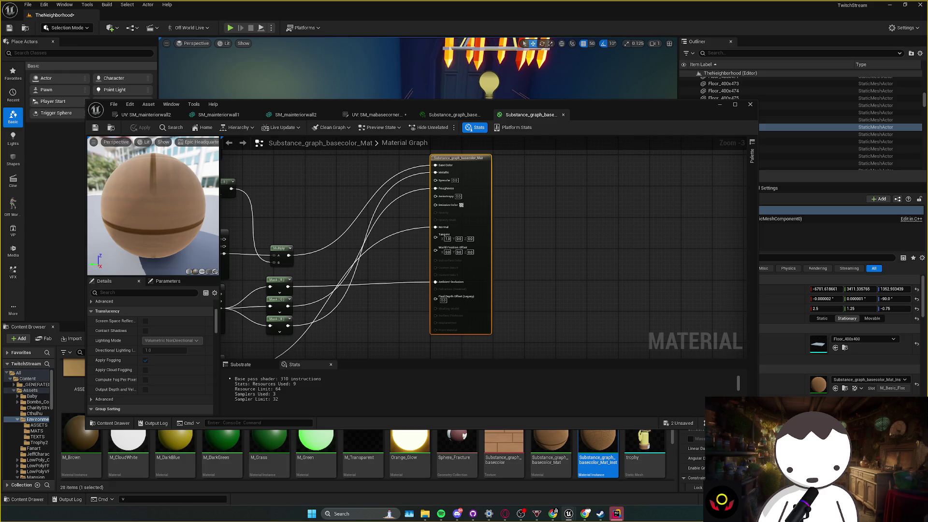
{"action": "left_click_drag", "start_coordinate": [510, 228], "coordinate": [521, 234]}
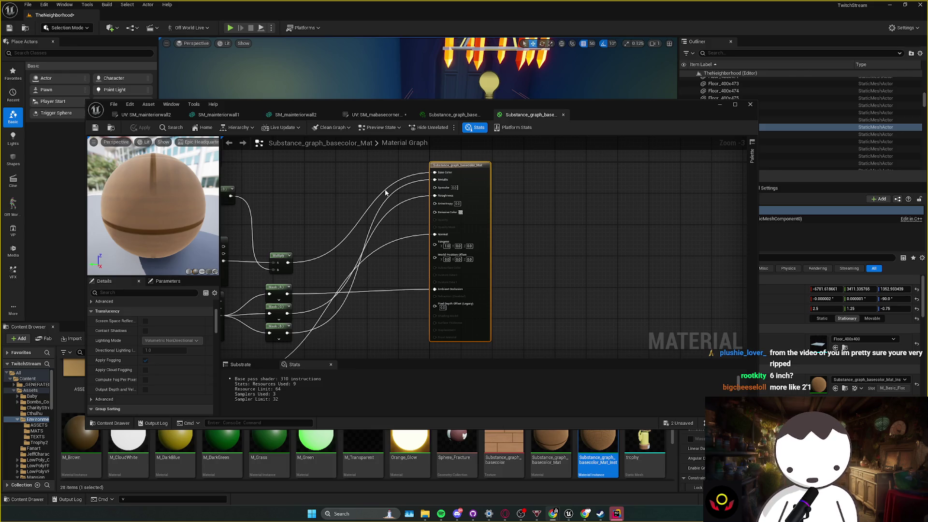
{"action": "left_click_drag", "start_coordinate": [652, 18], "coordinate": [648, 2]}
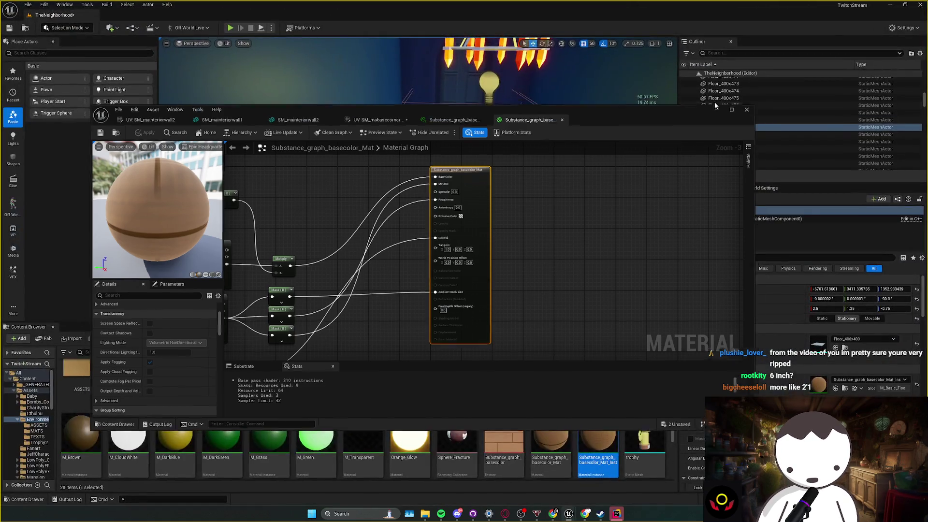
{"action": "left_click", "coordinate": [230, 28]}
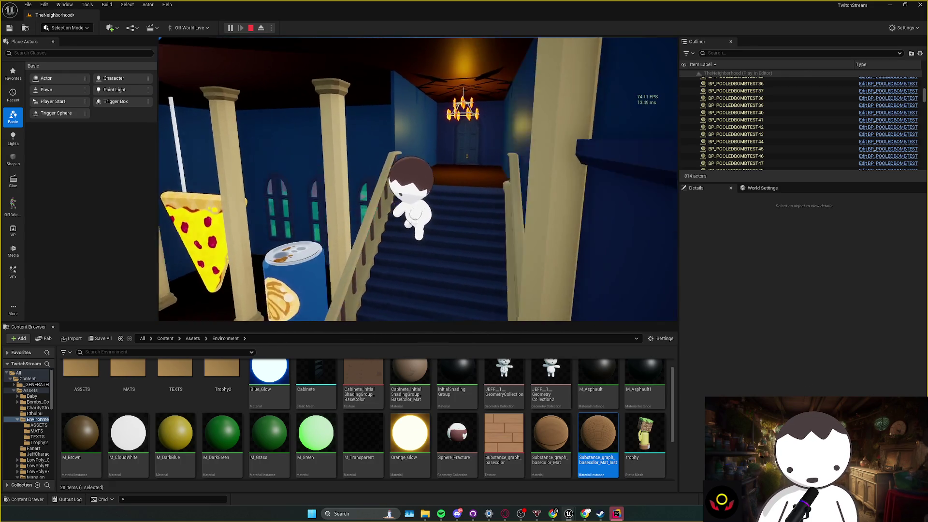
- End the Play-in-Editor session after walking up the stairs
{"action": "key", "text": "Escape"}
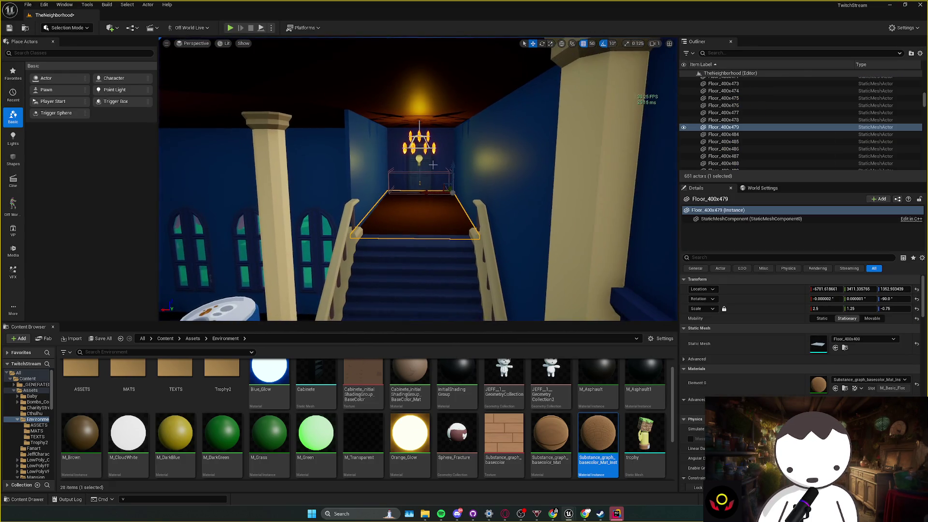
- Select and frame the chandelier's PointLight17 and bring up its Light Color picker
{"action": "scroll", "coordinate": [408, 213], "scroll_direction": "up", "scroll_amount": 5}
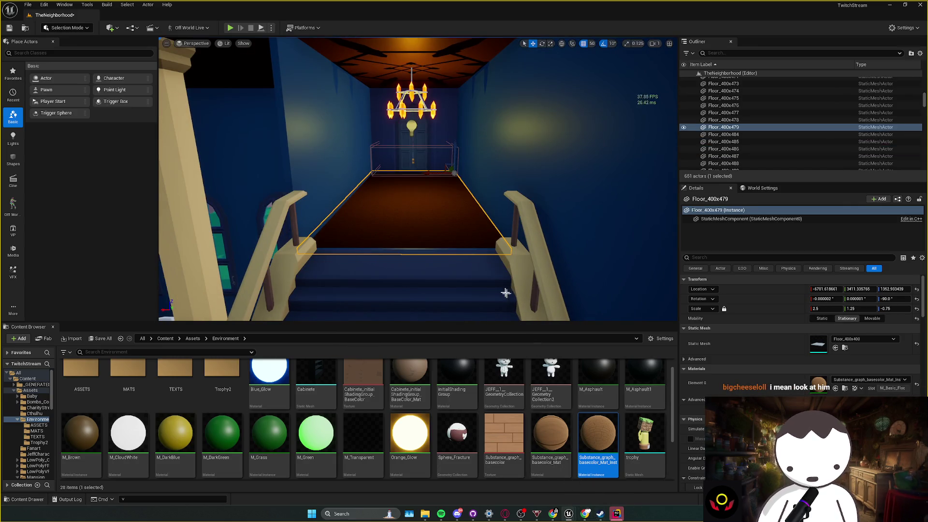
{"action": "left_click_drag", "start_coordinate": [408, 212], "coordinate": [429, 245]}
{"action": "left_click", "coordinate": [449, 129]}
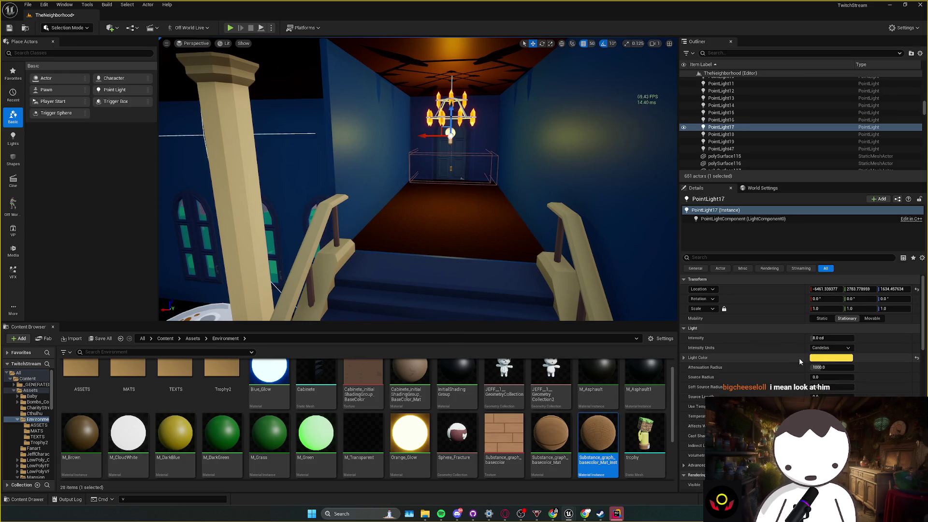
{"action": "key", "text": "f"}
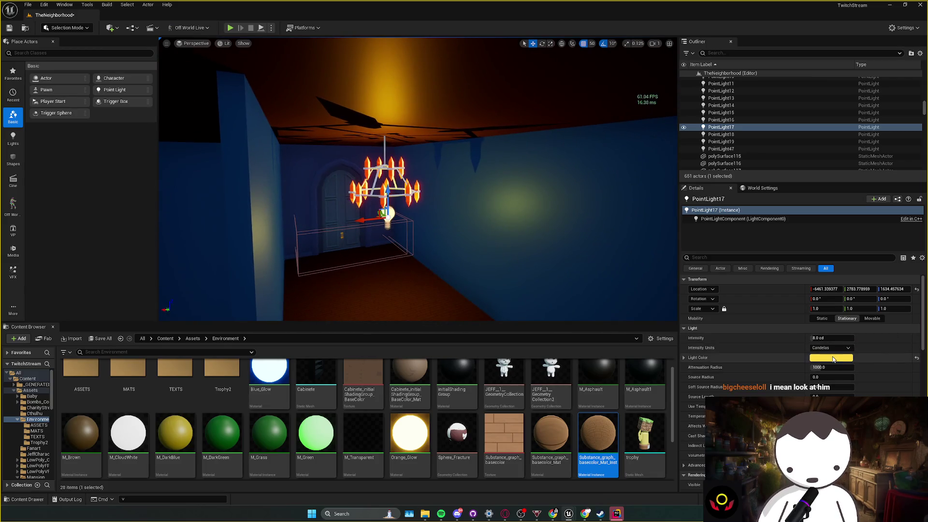
{"action": "left_click", "coordinate": [832, 358]}
- Raise PointLight17's intensity from 8 to about 28.7 cd for a warm orange glow
{"action": "key", "text": "s"}
{"action": "scroll", "coordinate": [418, 179], "scroll_direction": "down", "scroll_amount": 1}
{"action": "left_click", "coordinate": [831, 338]}
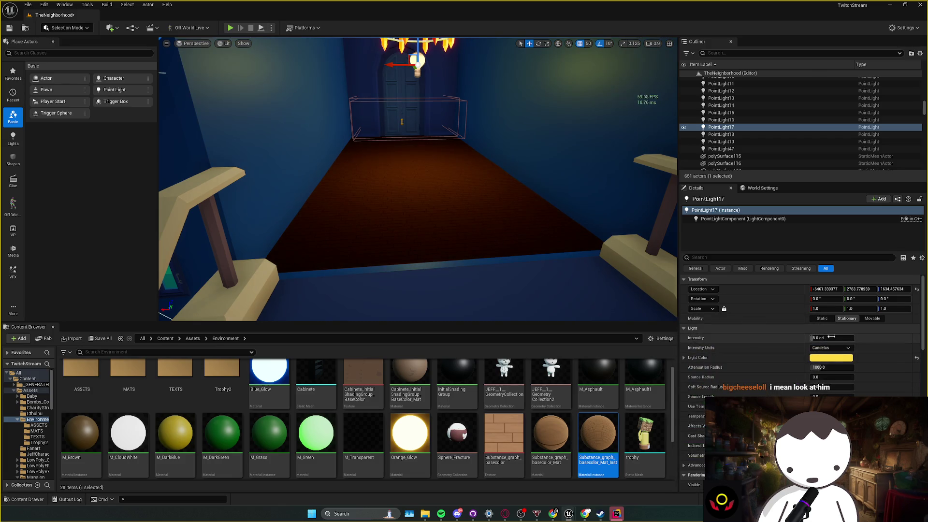
{"action": "key", "text": "s"}
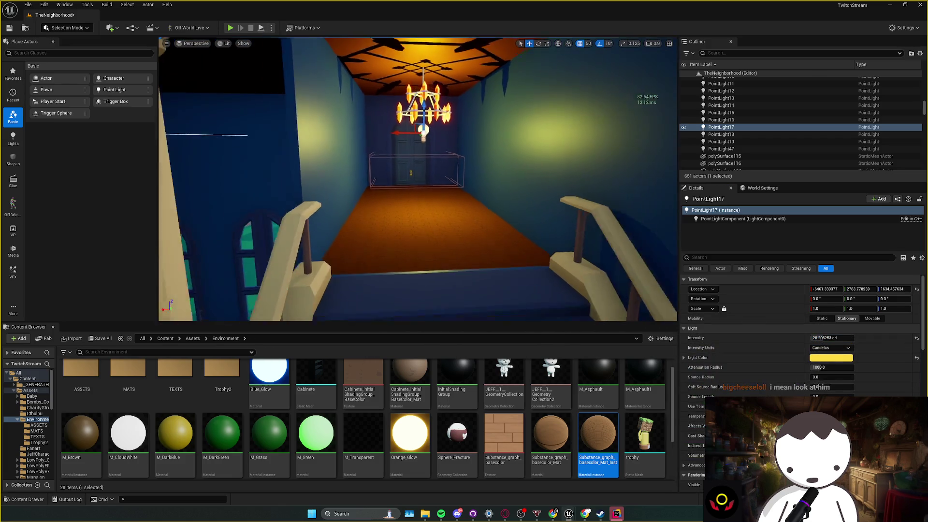
{"action": "key", "text": "Escape"}
{"action": "scroll", "coordinate": [418, 179], "scroll_direction": "up", "scroll_amount": 1}
- Fly the view down the poster-lined hallway and select its floor piece
{"action": "key", "text": "w"}
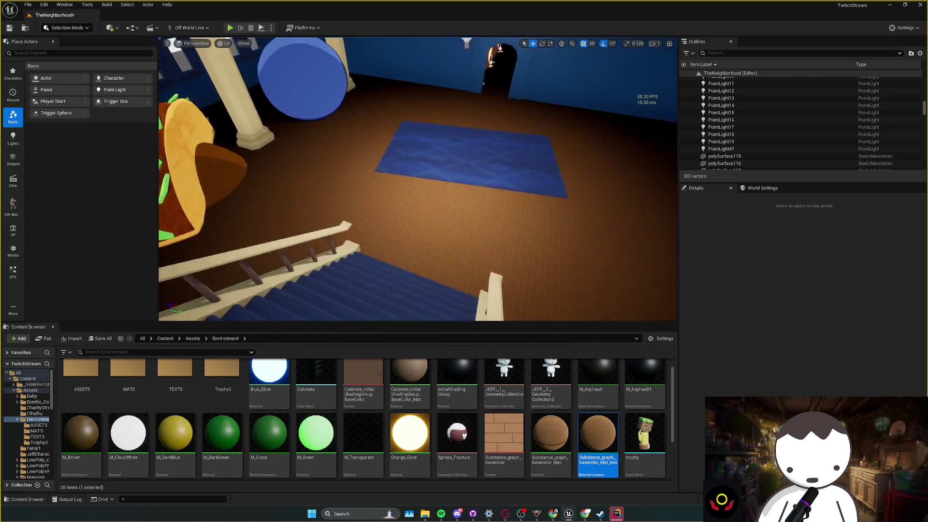
{"action": "key", "text": "w"}
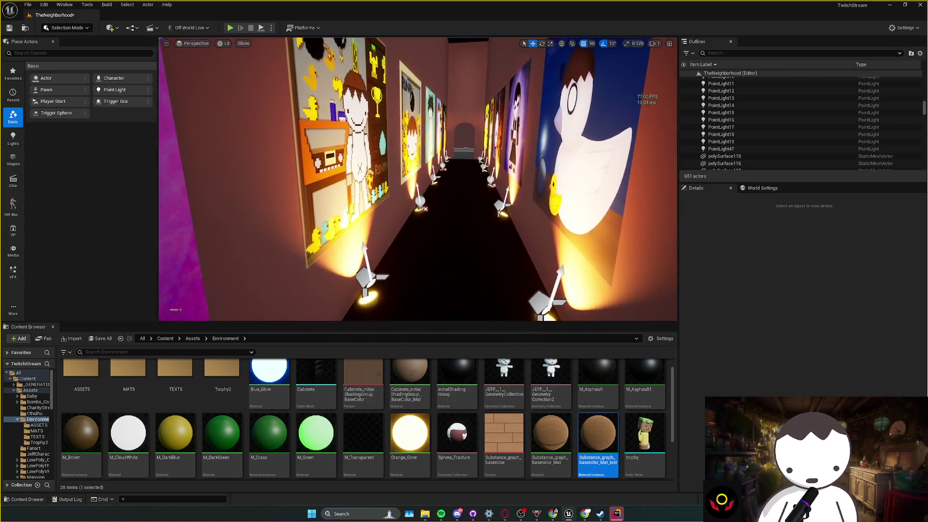
{"action": "key", "text": "w"}
{"action": "left_click", "coordinate": [416, 241]}
{"action": "scroll", "coordinate": [418, 178], "scroll_direction": "up", "scroll_amount": 1}
{"action": "scroll", "coordinate": [418, 179], "scroll_direction": "down", "scroll_amount": 2}
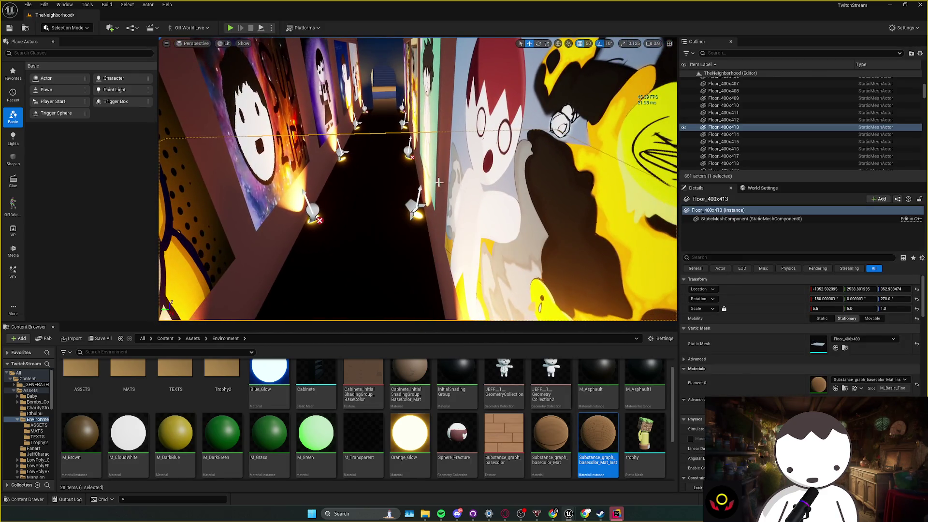
{"action": "key", "text": "w"}
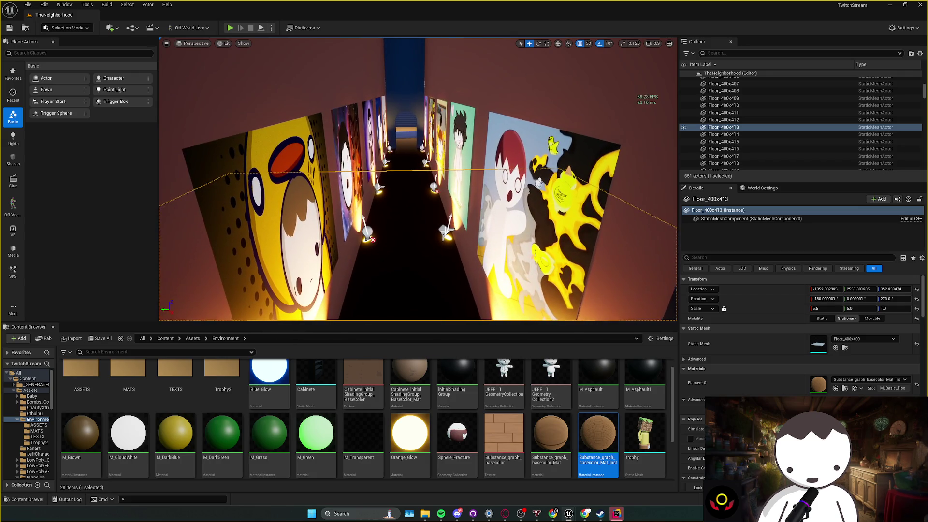
{"action": "key", "text": "s"}
{"action": "scroll", "coordinate": [408, 251], "scroll_direction": "down", "scroll_amount": 1}
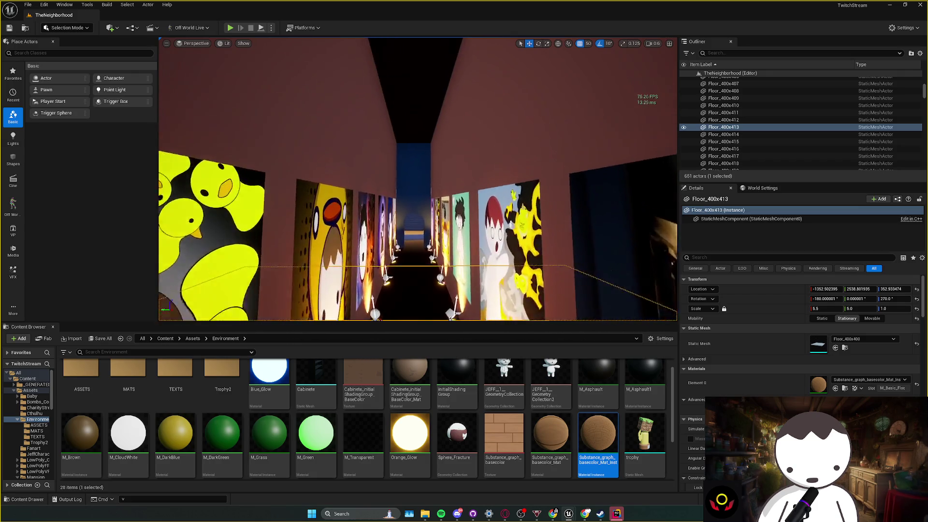
- Place a Rect Light at the hallway ceiling, tilt it 10 degrees more, lower it to height 900
{"action": "left_click", "coordinate": [13, 141]}
{"action": "left_click_drag", "start_coordinate": [114, 89], "coordinate": [414, 122]}
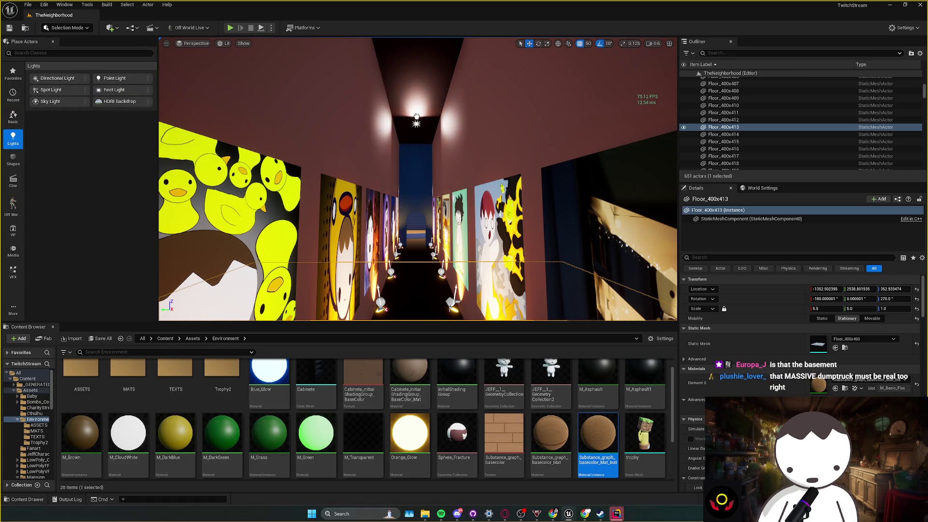
{"action": "left_click_drag", "start_coordinate": [414, 173], "coordinate": [414, 177]}
{"action": "key", "text": "w"}
{"action": "mouse_move", "coordinate": [412, 100]}
{"action": "left_mouse_down"}
{"action": "mouse_move", "coordinate": [414, 166]}
{"action": "mouse_move", "coordinate": [433, 201]}
{"action": "left_mouse_up"}
- Set the Rect Light to 160 cd, raise it to height 1200, save, and start a playtest
{"action": "scroll", "coordinate": [423, 167], "scroll_direction": "up", "scroll_amount": 2}
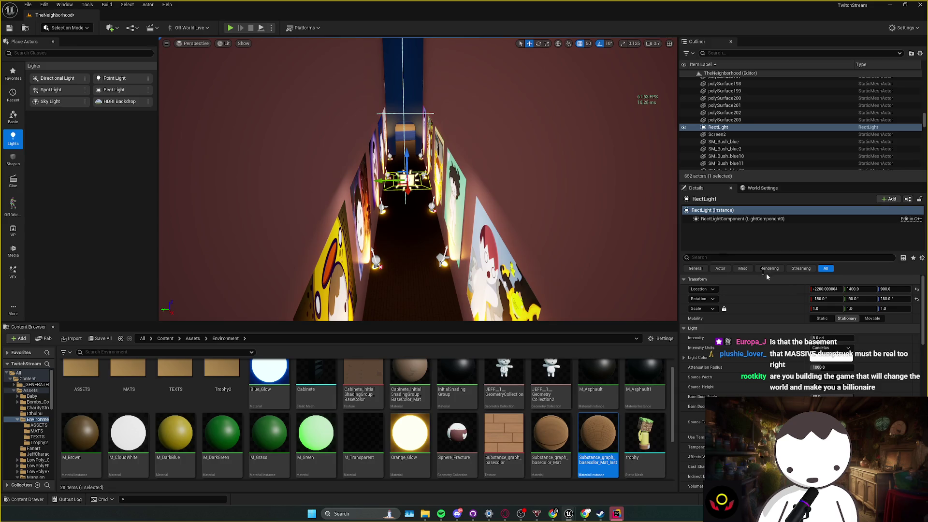
{"action": "mouse_move", "coordinate": [829, 337]}
{"action": "left_mouse_down"}
{"action": "mouse_move", "coordinate": [833, 368]}
{"action": "mouse_move", "coordinate": [811, 376]}
{"action": "mouse_move", "coordinate": [826, 386]}
{"action": "left_mouse_up"}
{"action": "type", "text": "160"}
{"action": "key", "text": "Return"}
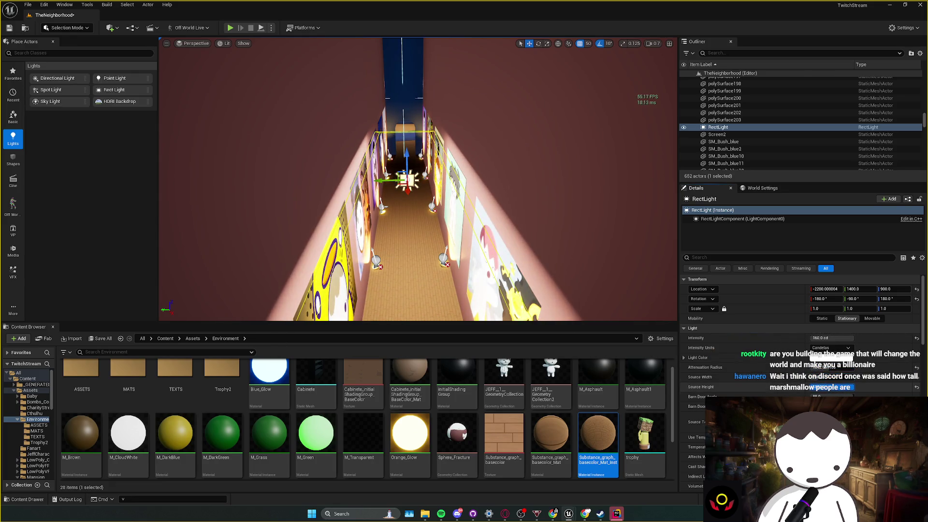
{"action": "scroll", "coordinate": [406, 163], "scroll_direction": "up", "scroll_amount": 2}
{"action": "mouse_move", "coordinate": [399, 185]}
{"action": "left_mouse_down"}
{"action": "mouse_move", "coordinate": [394, 131]}
{"action": "mouse_move", "coordinate": [406, 152]}
{"action": "mouse_move", "coordinate": [417, 142]}
{"action": "mouse_move", "coordinate": [416, 92]}
{"action": "mouse_move", "coordinate": [417, 212]}
{"action": "mouse_move", "coordinate": [421, 91]}
{"action": "mouse_move", "coordinate": [428, 125]}
{"action": "mouse_move", "coordinate": [396, 174]}
{"action": "left_mouse_up"}
{"action": "key", "text": "ctrl+s"}
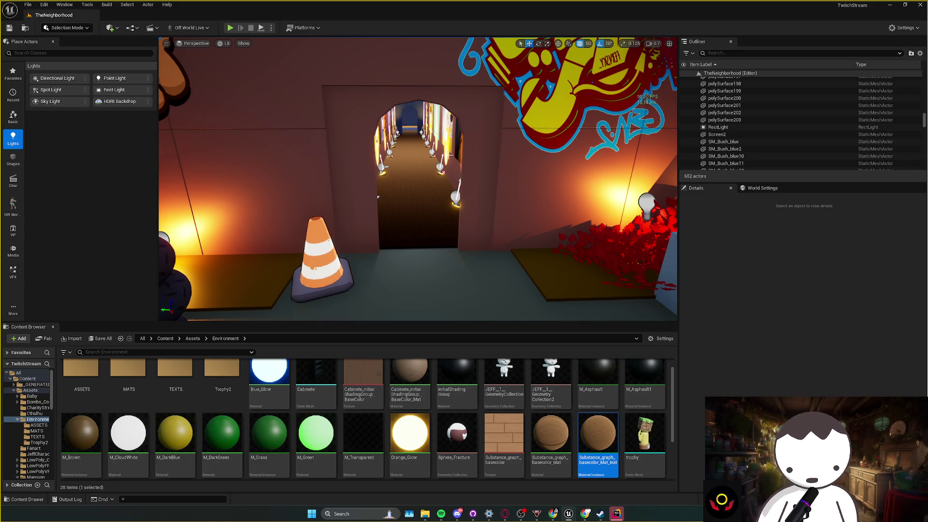
{"action": "key", "text": "alt+p"}
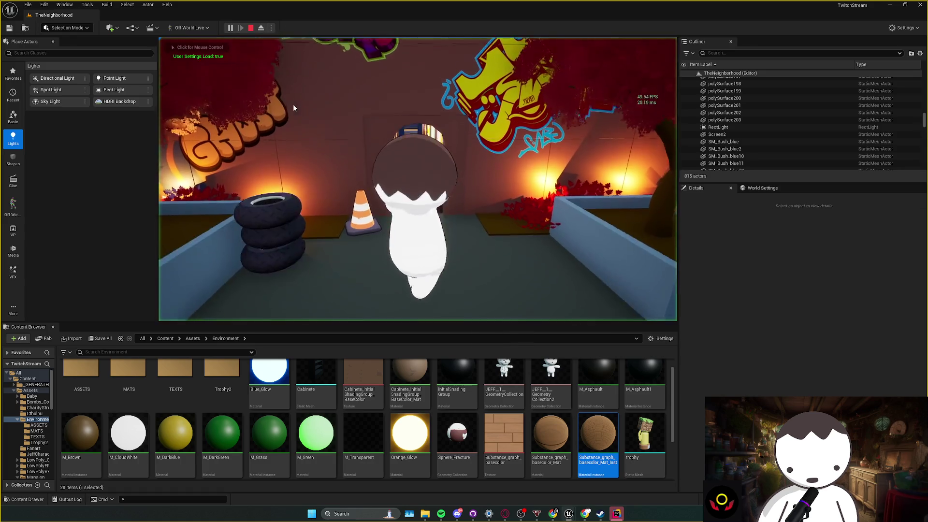
- Playtest the lit hallway, then restart play from the stair hall and climb the blue stairs
{"action": "key", "text": "w"}
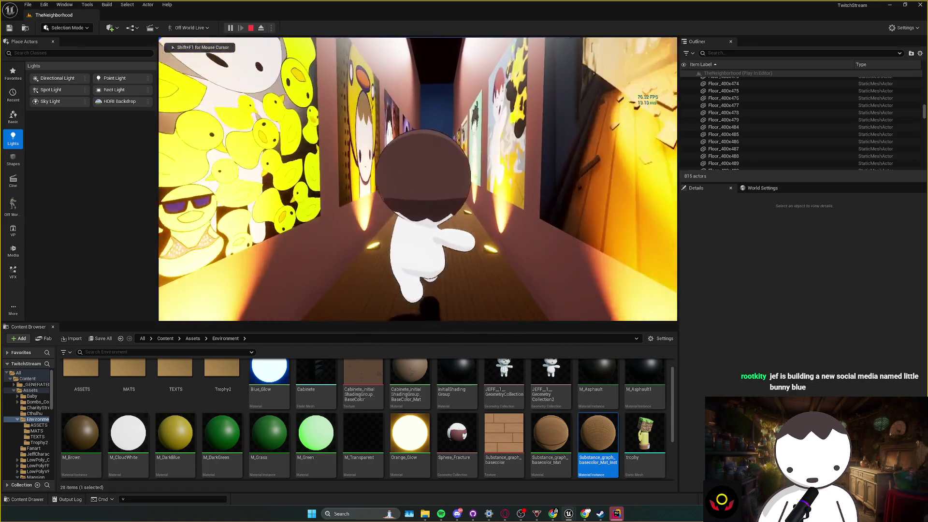
{"action": "key", "text": "Escape"}
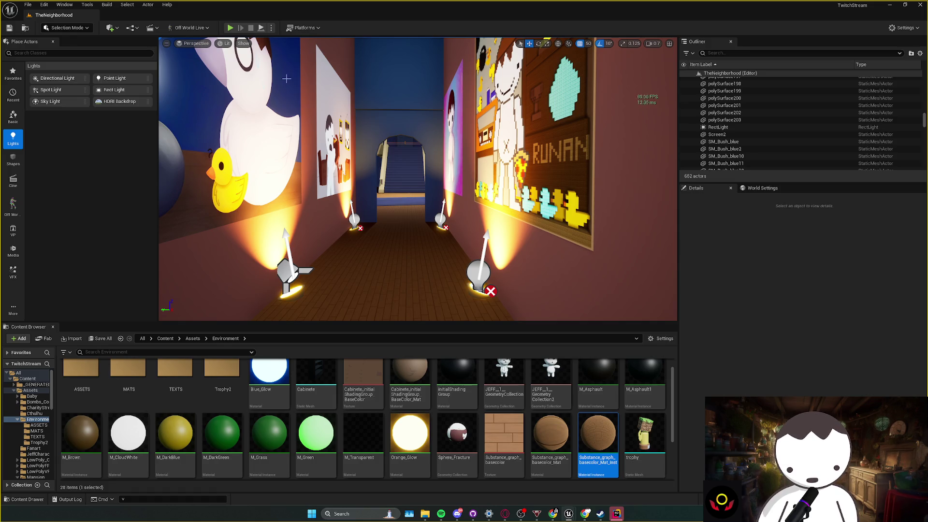
{"action": "key", "text": "w"}
{"action": "key", "text": "w"}
{"action": "key", "text": "w"}
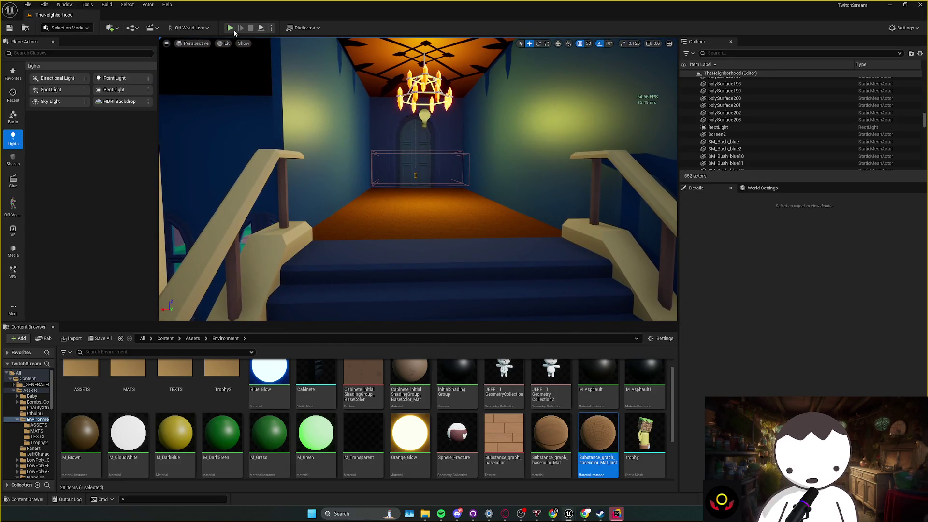
{"action": "left_click", "coordinate": [234, 30]}
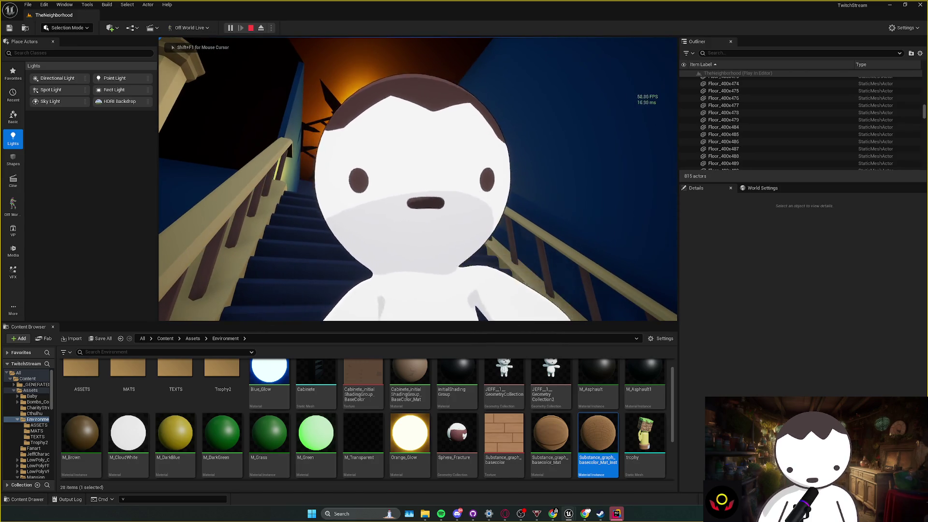
{"action": "key", "text": "w"}
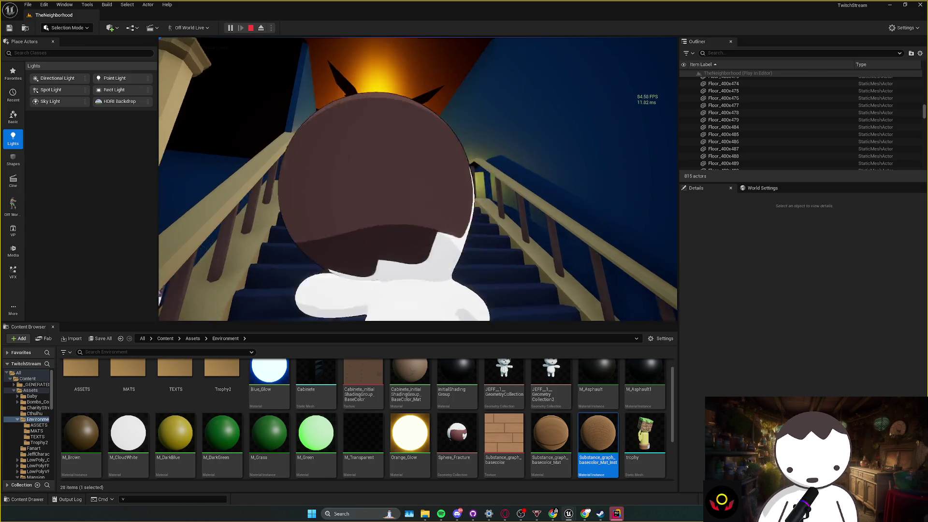
{"action": "key", "text": "Escape"}
{"action": "scroll", "coordinate": [418, 179], "scroll_direction": "up", "scroll_amount": 10}
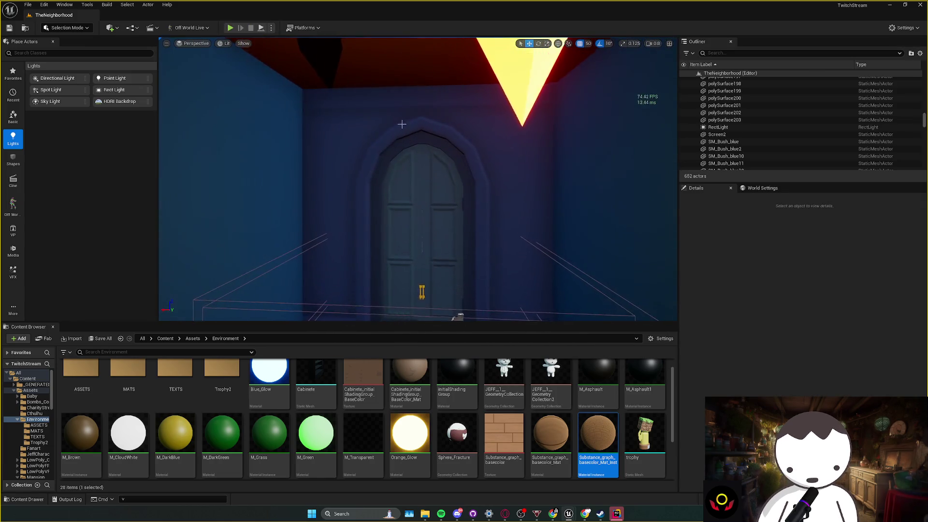
- Fly to the stairwell and select and frame the SM_mawallwindow14 wall piece
{"action": "key", "text": "w"}
{"action": "scroll", "coordinate": [418, 178], "scroll_direction": "up", "scroll_amount": 2}
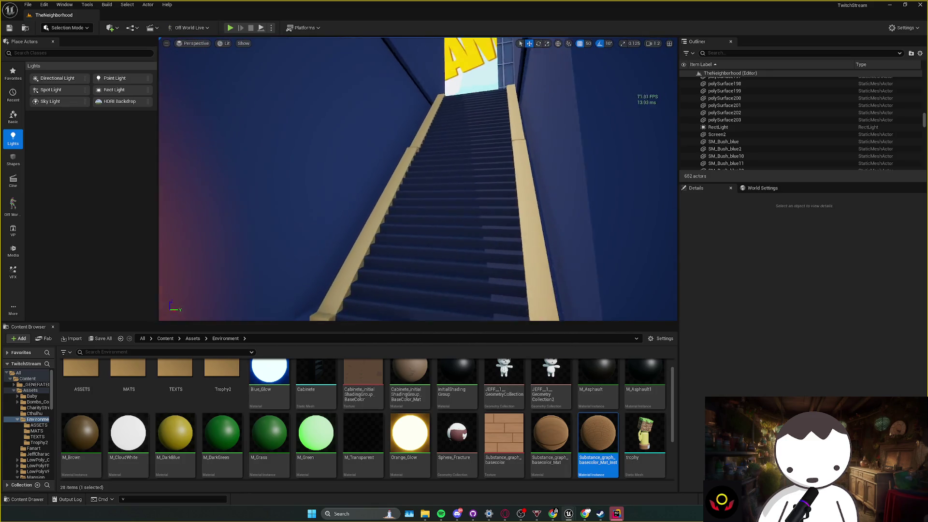
{"action": "scroll", "coordinate": [418, 179], "scroll_direction": "up", "scroll_amount": 1}
{"action": "mouse_move", "coordinate": [463, 126]}
{"action": "left_mouse_down"}
{"action": "mouse_move", "coordinate": [481, 129]}
{"action": "mouse_move", "coordinate": [485, 175]}
{"action": "left_mouse_up"}
{"action": "key", "text": "s"}
{"action": "scroll", "coordinate": [418, 178], "scroll_direction": "down", "scroll_amount": 1}
{"action": "scroll", "coordinate": [485, 174], "scroll_direction": "up", "scroll_amount": 1}
{"action": "left_click", "coordinate": [457, 193]}
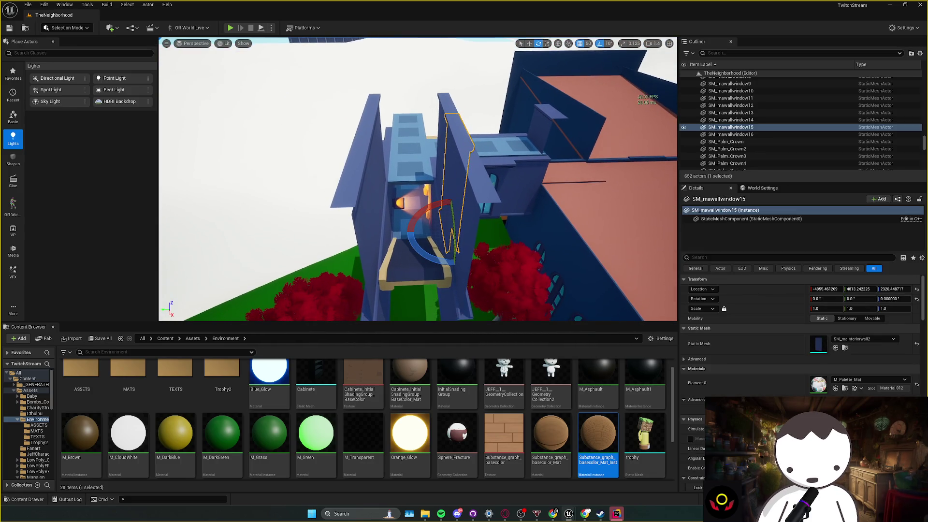
{"action": "left_click", "coordinate": [459, 169]}
{"action": "key", "text": "f"}
{"action": "left_click_drag", "start_coordinate": [484, 175], "coordinate": [484, 175]}
- Alt-drag a copy of the wall turned -90°, shifting it 200 then 50 units along X
{"action": "mouse_move", "coordinate": [372, 223]}
{"action": "left_mouse_down"}
{"action": "mouse_move", "coordinate": [415, 222]}
{"action": "mouse_move", "coordinate": [358, 205]}
{"action": "mouse_move", "coordinate": [316, 216]}
{"action": "left_mouse_up"}
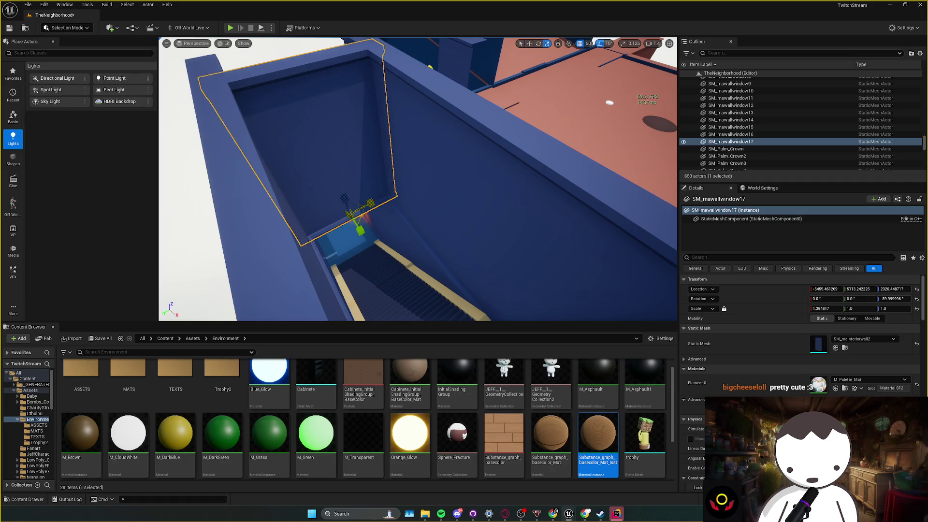
{"action": "left_click_drag", "start_coordinate": [360, 235], "coordinate": [387, 275]}
{"action": "key", "text": "Escape"}
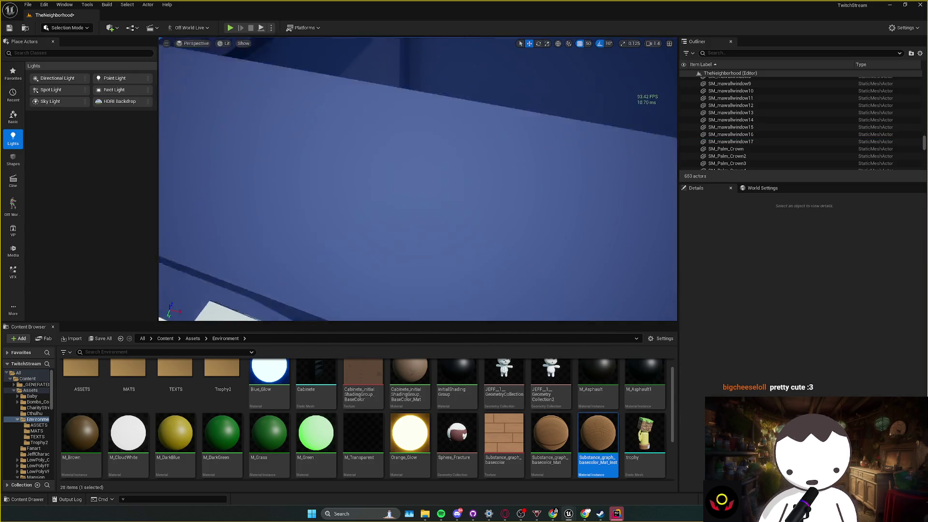
{"action": "key", "text": "w"}
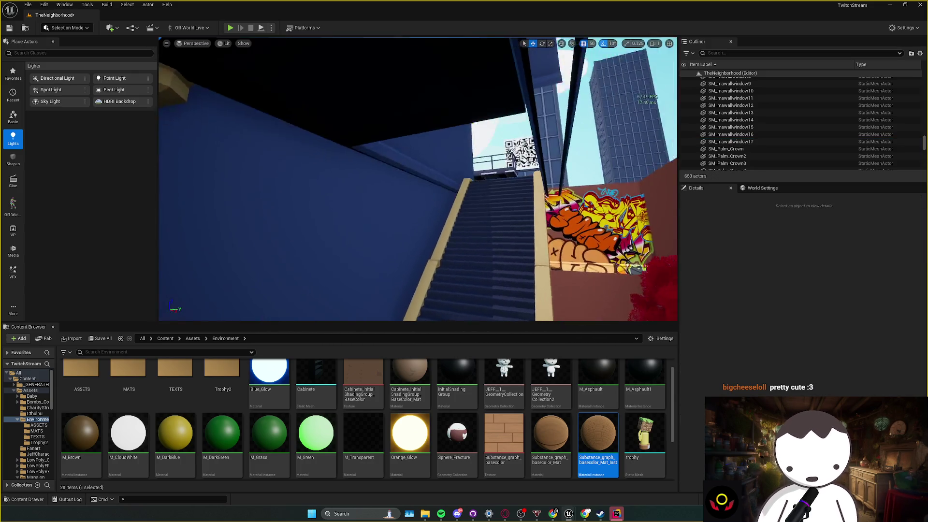
{"action": "left_click", "coordinate": [367, 232]}
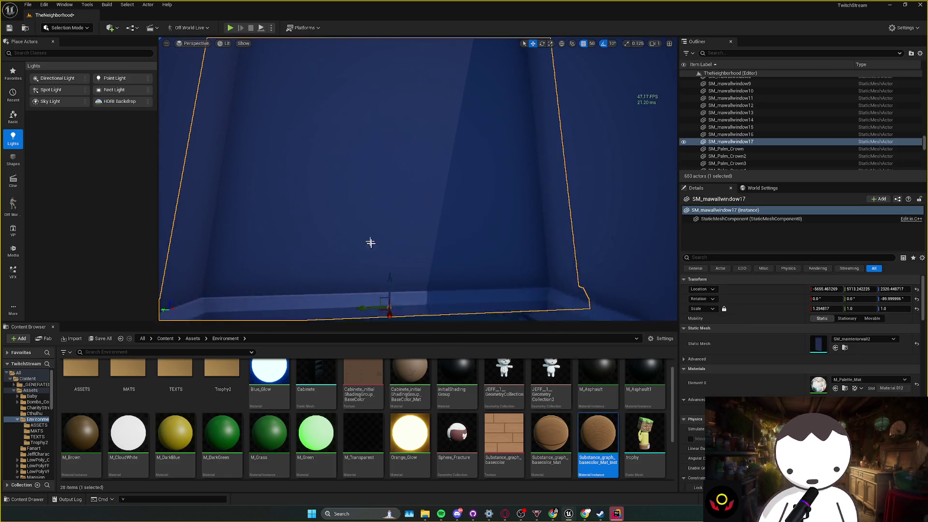
{"action": "mouse_move", "coordinate": [404, 239]}
{"action": "left_mouse_down"}
{"action": "mouse_move", "coordinate": [410, 247]}
{"action": "mouse_move", "coordinate": [409, 227]}
{"action": "mouse_move", "coordinate": [383, 207]}
{"action": "mouse_move", "coordinate": [416, 212]}
{"action": "mouse_move", "coordinate": [396, 213]}
{"action": "mouse_move", "coordinate": [403, 212]}
{"action": "left_mouse_up"}
{"action": "key", "text": "Escape"}
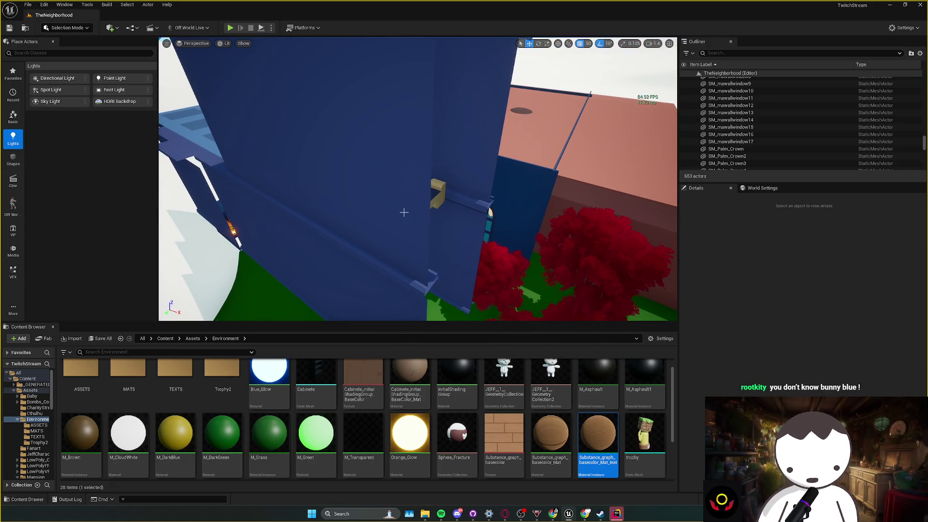
- Duplicate SM_maceilingside14, rotate it flat, move it outside to X -4205, Z 2320, and save
{"action": "mouse_move", "coordinate": [404, 212]}
{"action": "left_mouse_down"}
{"action": "mouse_move", "coordinate": [447, 178]}
{"action": "mouse_move", "coordinate": [370, 225]}
{"action": "left_mouse_up"}
{"action": "left_click", "coordinate": [447, 178]}
{"action": "mouse_move", "coordinate": [247, 258]}
{"action": "left_mouse_down"}
{"action": "mouse_move", "coordinate": [476, 207]}
{"action": "mouse_move", "coordinate": [416, 208]}
{"action": "mouse_move", "coordinate": [436, 217]}
{"action": "mouse_move", "coordinate": [356, 197]}
{"action": "mouse_move", "coordinate": [381, 183]}
{"action": "mouse_move", "coordinate": [395, 216]}
{"action": "left_mouse_up"}
{"action": "key", "text": "e"}
{"action": "key", "text": "w"}
{"action": "key", "text": "ctrl+s"}
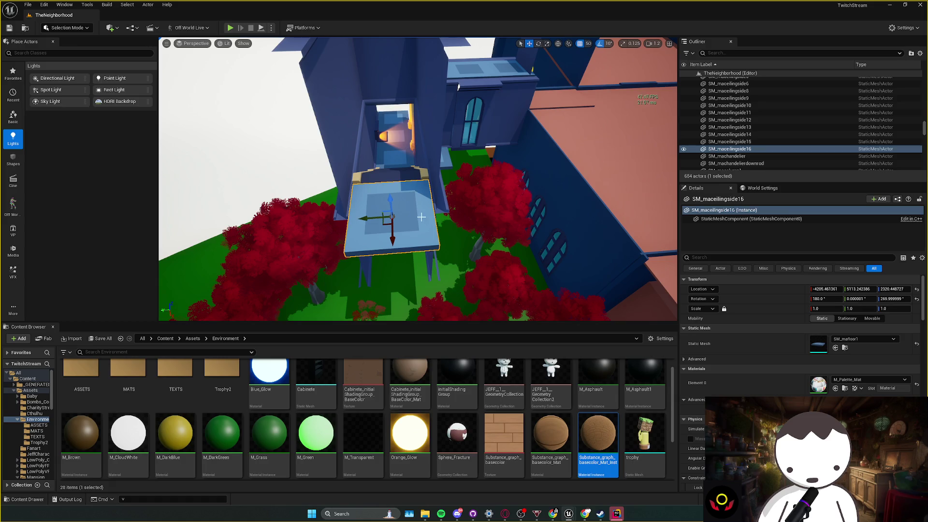
- Alt-drag floor tiles 450 units along and to the side, copy them into a new row, save
{"action": "left_click_drag", "start_coordinate": [403, 241], "coordinate": [409, 290]}
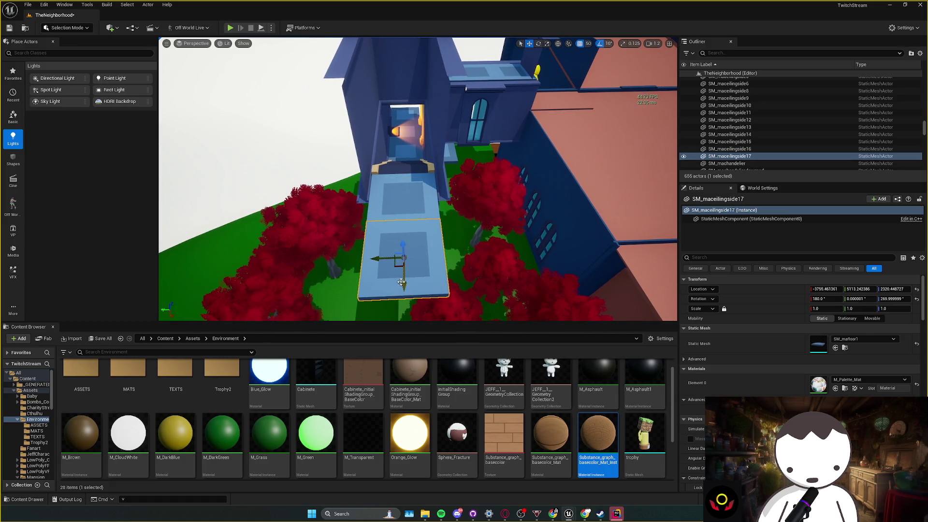
{"action": "mouse_move", "coordinate": [410, 251]}
{"action": "left_mouse_down"}
{"action": "mouse_move", "coordinate": [315, 226]}
{"action": "mouse_move", "coordinate": [471, 226]}
{"action": "mouse_move", "coordinate": [416, 227]}
{"action": "mouse_move", "coordinate": [420, 217]}
{"action": "mouse_move", "coordinate": [411, 237]}
{"action": "mouse_move", "coordinate": [372, 194]}
{"action": "mouse_move", "coordinate": [381, 203]}
{"action": "left_mouse_up"}
{"action": "left_click", "coordinate": [372, 194], "text": "ctrl"}
{"action": "mouse_move", "coordinate": [379, 254]}
{"action": "left_mouse_down"}
{"action": "mouse_move", "coordinate": [389, 208]}
{"action": "mouse_move", "coordinate": [385, 255]}
{"action": "left_mouse_up"}
{"action": "key", "text": "ctrl+s"}
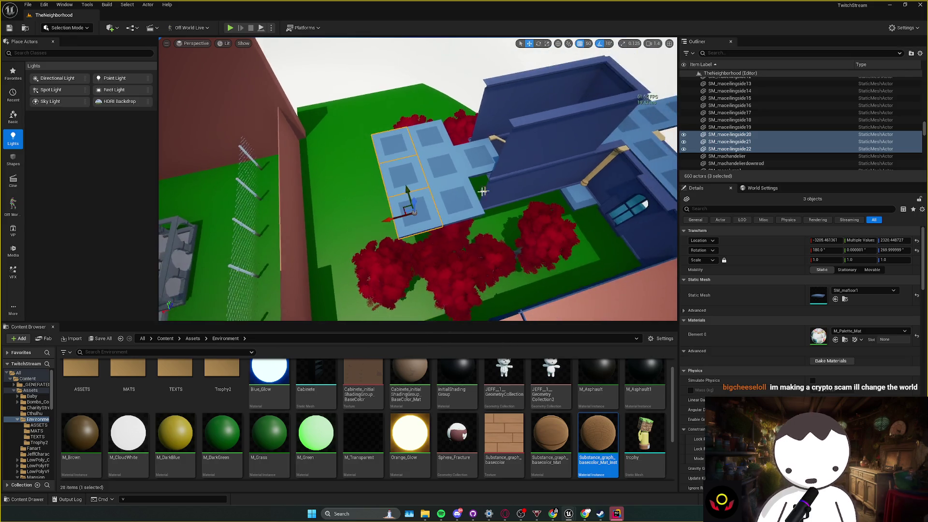
- Duplicate the two bottom tiles, then copy two left-edge tiles one column further left
{"action": "left_click", "coordinate": [449, 208]}
{"action": "left_click", "coordinate": [445, 184], "text": "ctrl"}
{"action": "key", "text": "ctrl+d"}
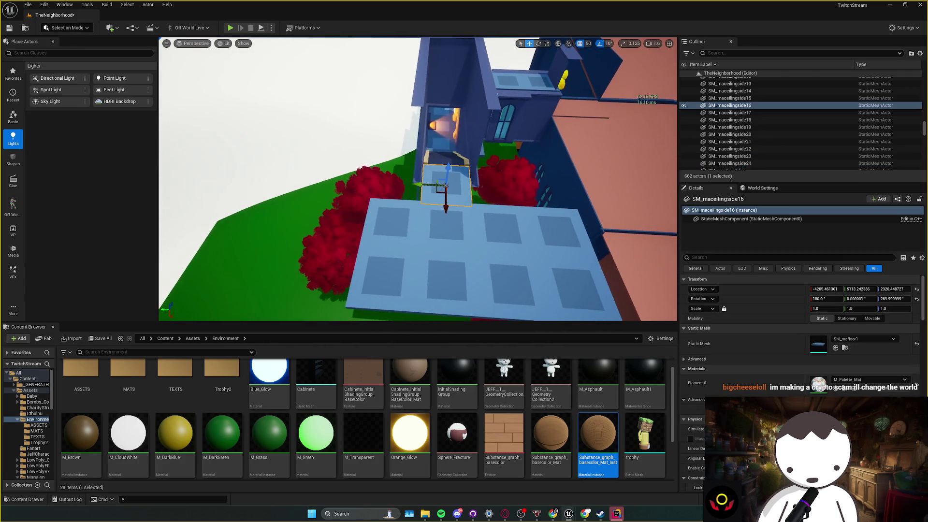
{"action": "left_click", "coordinate": [389, 213]}
{"action": "left_click", "coordinate": [374, 239], "text": "ctrl"}
{"action": "left_click_drag", "start_coordinate": [368, 256], "coordinate": [315, 256]}
- Duplicate ten floor tiles two rows further out, save, and switch to Twitch Stream Manager
{"action": "left_click", "coordinate": [389, 237]}
{"action": "left_click", "coordinate": [348, 242], "text": "ctrl"}
{"action": "left_click", "coordinate": [430, 236], "text": "ctrl"}
{"action": "left_click", "coordinate": [471, 237], "text": "ctrl"}
{"action": "left_click", "coordinate": [466, 203], "text": "ctrl"}
{"action": "left_click", "coordinate": [502, 203], "text": "ctrl"}
{"action": "left_click", "coordinate": [513, 237], "text": "ctrl"}
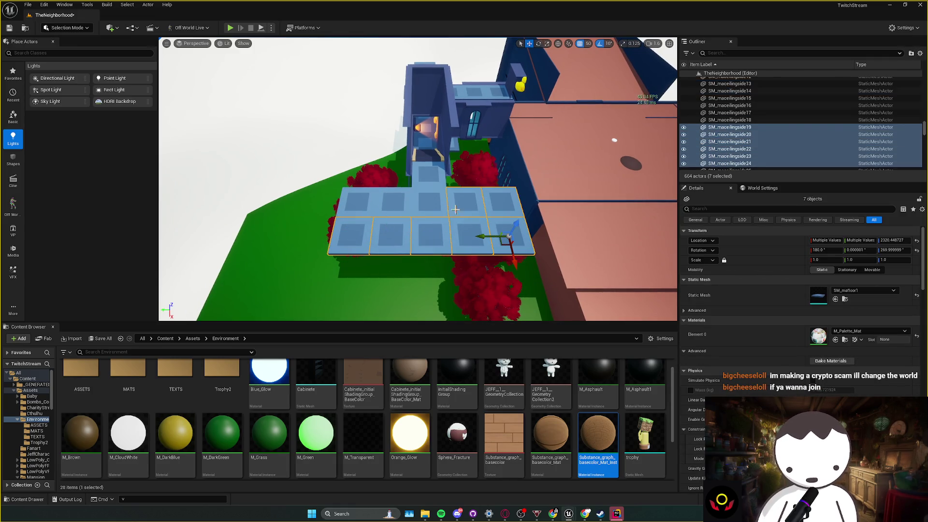
{"action": "left_click", "coordinate": [428, 202], "text": "ctrl"}
{"action": "left_click", "coordinate": [391, 203], "text": "ctrl"}
{"action": "left_click", "coordinate": [355, 204], "text": "ctrl"}
{"action": "key", "text": "f"}
{"action": "mouse_move", "coordinate": [357, 213]}
{"action": "left_mouse_down"}
{"action": "mouse_move", "coordinate": [348, 255]}
{"action": "mouse_move", "coordinate": [361, 307]}
{"action": "mouse_move", "coordinate": [357, 269]}
{"action": "mouse_move", "coordinate": [353, 284]}
{"action": "left_mouse_up"}
{"action": "key", "text": "ctrl+s"}
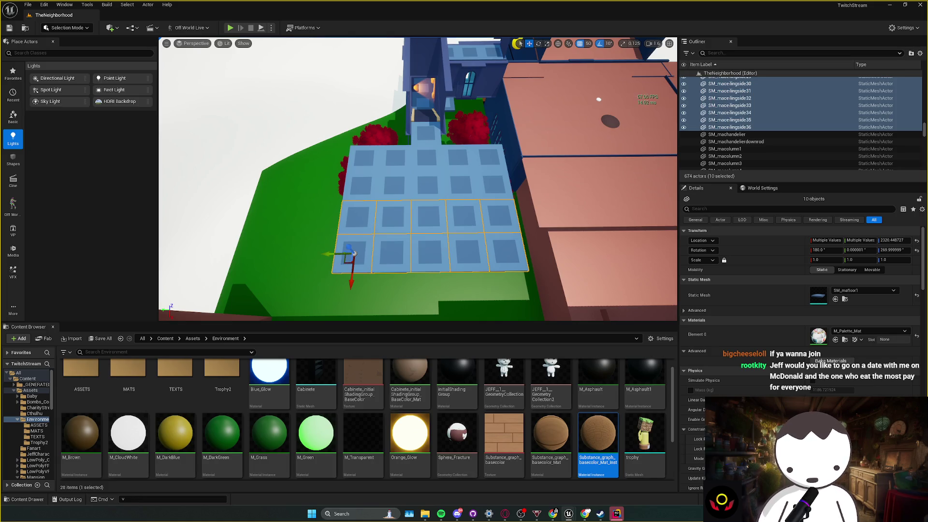
{"action": "key", "text": "alt+Tab"}
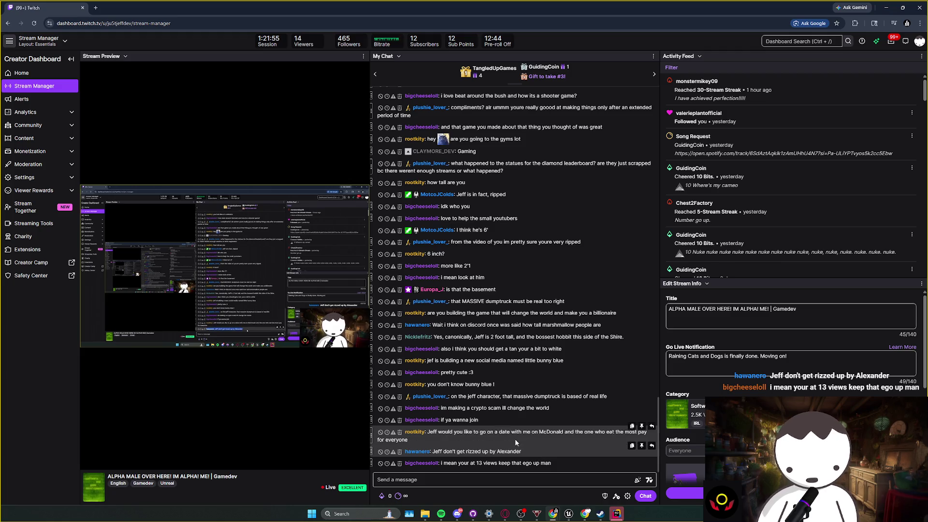
- Back in the editor, copy SM_mawallfireplace9 as SM_mawallfireplace11, turned 180° and moved to X -4205
{"action": "mouse_move", "coordinate": [483, 7]}
{"action": "left_mouse_down"}
{"action": "mouse_move", "coordinate": [387, 145]}
{"action": "mouse_move", "coordinate": [349, 295]}
{"action": "mouse_move", "coordinate": [367, 212]}
{"action": "mouse_move", "coordinate": [386, 184]}
{"action": "mouse_move", "coordinate": [445, 203]}
{"action": "mouse_move", "coordinate": [465, 194]}
{"action": "mouse_move", "coordinate": [355, 205]}
{"action": "mouse_move", "coordinate": [372, 193]}
{"action": "mouse_move", "coordinate": [372, 203]}
{"action": "left_mouse_up"}
{"action": "left_click", "coordinate": [425, 48]}
{"action": "left_click", "coordinate": [435, 121]}
{"action": "key", "text": "e"}
{"action": "key", "text": "w"}
{"action": "key", "text": "e"}
{"action": "left_click_drag", "start_coordinate": [387, 227], "coordinate": [399, 231]}
{"action": "mouse_move", "coordinate": [375, 171]}
{"action": "left_mouse_down"}
{"action": "mouse_move", "coordinate": [386, 203]}
{"action": "mouse_move", "coordinate": [379, 233]}
{"action": "mouse_move", "coordinate": [422, 222]}
{"action": "mouse_move", "coordinate": [414, 217]}
{"action": "mouse_move", "coordinate": [424, 201]}
{"action": "mouse_move", "coordinate": [531, 114]}
{"action": "mouse_move", "coordinate": [512, 73]}
{"action": "left_mouse_up"}
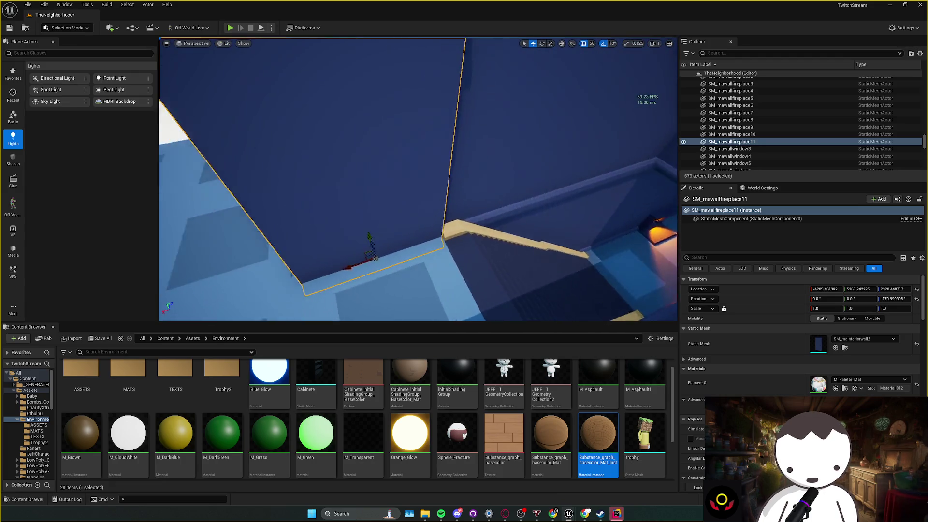
- Replace the misplaced copy with a fireplace wall duplicated 250 units along X, and save
{"action": "key", "text": "Delete"}
{"action": "left_click", "coordinate": [447, 208]}
{"action": "mouse_move", "coordinate": [431, 219]}
{"action": "left_mouse_down", "text": "alt"}
{"action": "mouse_move", "coordinate": [332, 232]}
{"action": "mouse_move", "coordinate": [380, 222]}
{"action": "left_mouse_up", "text": "alt"}
{"action": "key", "text": "ctrl+s"}
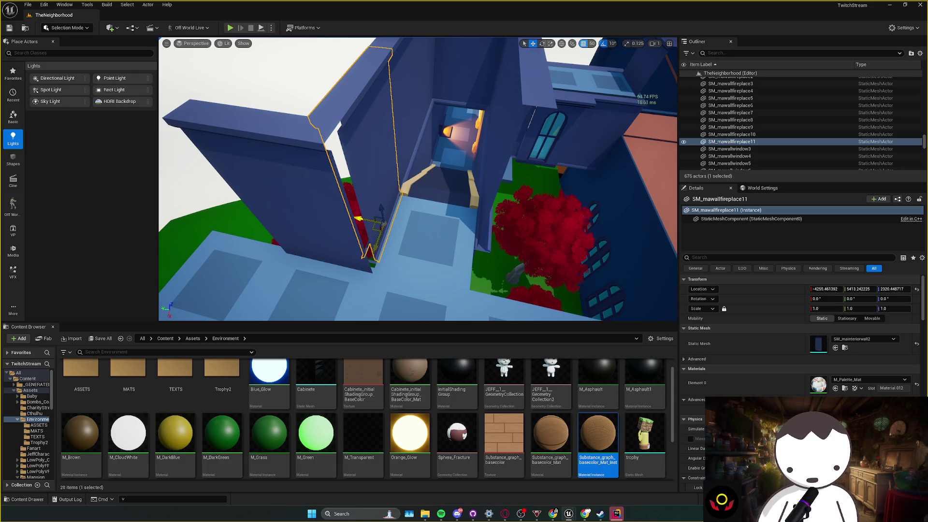
- Delete the unwanted wall piece and rotate the window wall to face across the room
{"action": "mouse_move", "coordinate": [343, 279]}
{"action": "left_mouse_down", "text": "alt"}
{"action": "mouse_move", "coordinate": [413, 217]}
{"action": "mouse_move", "coordinate": [448, 253]}
{"action": "mouse_move", "coordinate": [442, 241]}
{"action": "mouse_move", "coordinate": [468, 208]}
{"action": "mouse_move", "coordinate": [325, 233]}
{"action": "left_mouse_up", "text": "alt"}
{"action": "left_click", "coordinate": [410, 211]}
{"action": "key", "text": "Delete"}
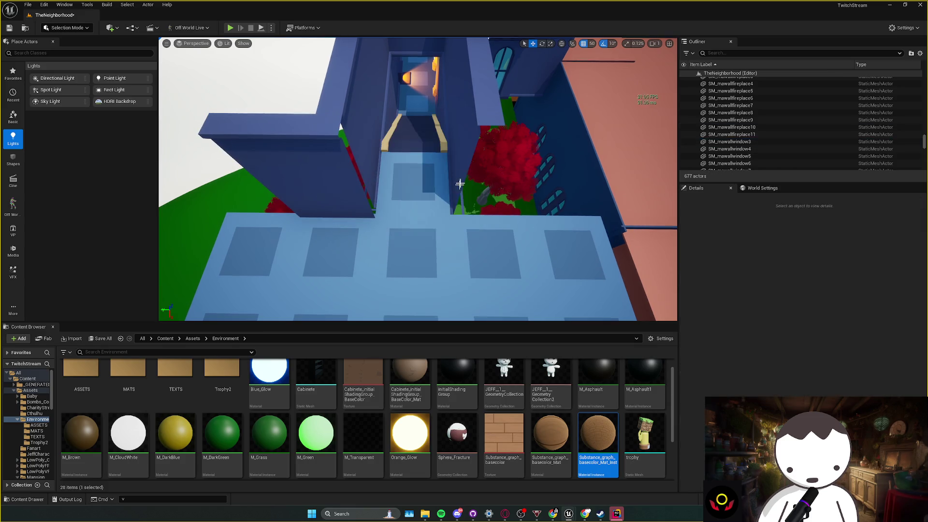
{"action": "left_click", "coordinate": [435, 194]}
{"action": "key", "text": "e"}
{"action": "mouse_move", "coordinate": [457, 222]}
{"action": "left_mouse_down"}
{"action": "mouse_move", "coordinate": [486, 215]}
{"action": "mouse_move", "coordinate": [495, 185]}
{"action": "mouse_move", "coordinate": [458, 241]}
{"action": "left_mouse_up"}
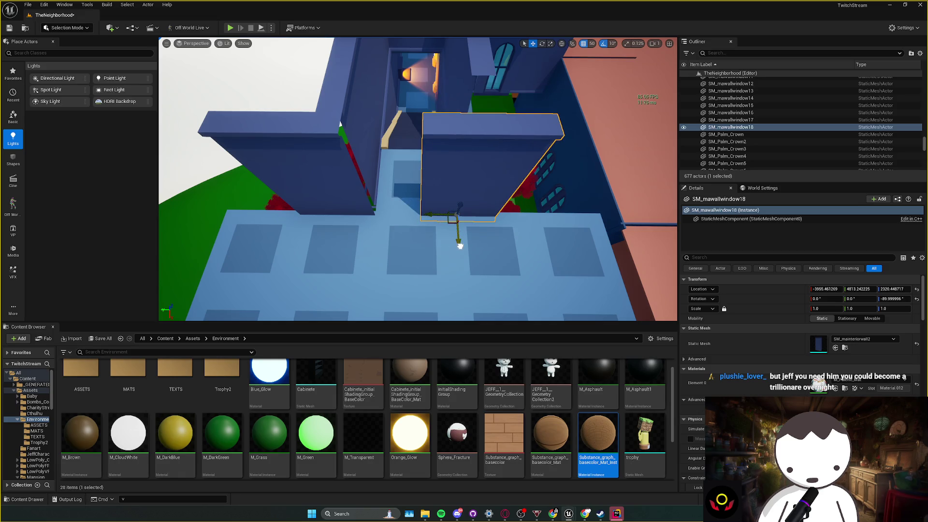
- Copy the neighbouring window wall along X and nudge the adjacent wall 50 units along Y
{"action": "mouse_move", "coordinate": [452, 207]}
{"action": "left_mouse_down"}
{"action": "mouse_move", "coordinate": [468, 231]}
{"action": "mouse_move", "coordinate": [471, 221]}
{"action": "left_mouse_up"}
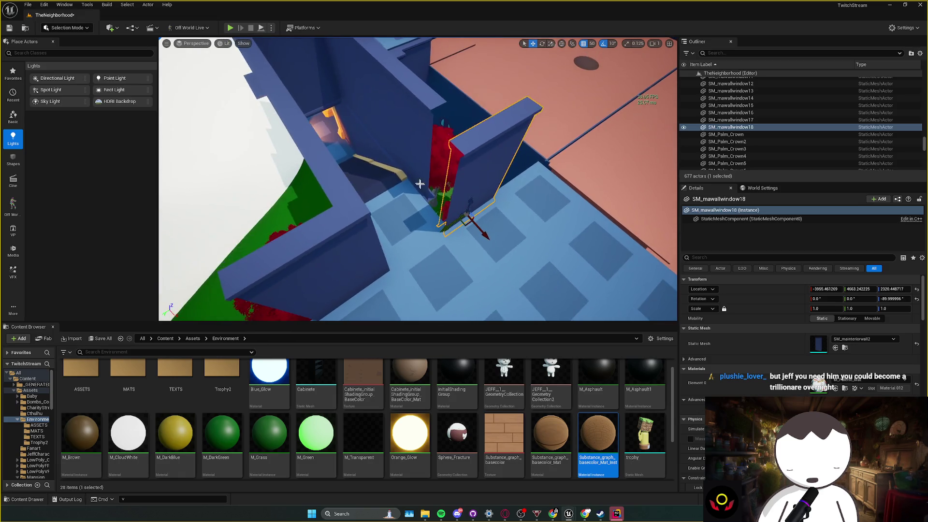
{"action": "left_click", "coordinate": [423, 191]}
{"action": "left_click_drag", "start_coordinate": [424, 192], "coordinate": [442, 208], "text": "alt"}
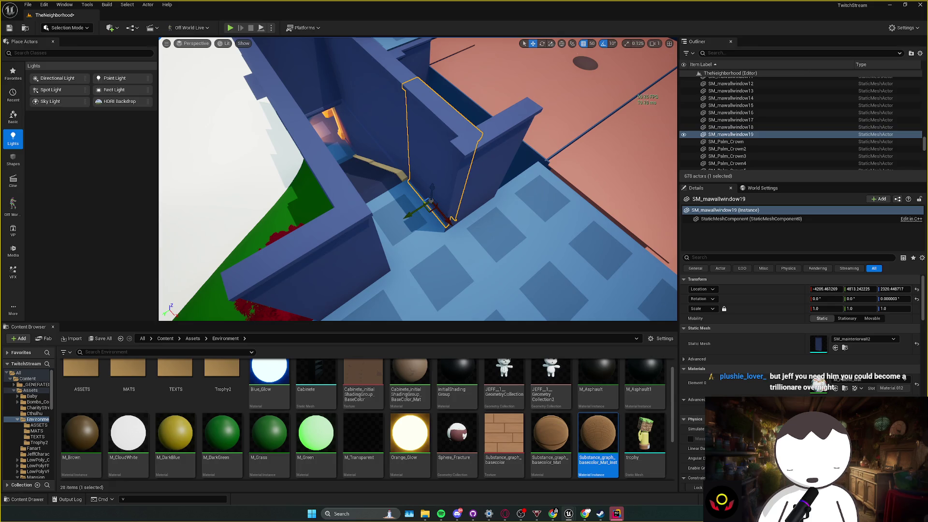
{"action": "left_click", "coordinate": [458, 223]}
{"action": "mouse_move", "coordinate": [457, 224]}
{"action": "left_mouse_down"}
{"action": "mouse_move", "coordinate": [420, 221]}
{"action": "mouse_move", "coordinate": [446, 223]}
{"action": "left_mouse_up"}
{"action": "right_click", "coordinate": [452, 227]}
{"action": "key", "text": "Escape"}
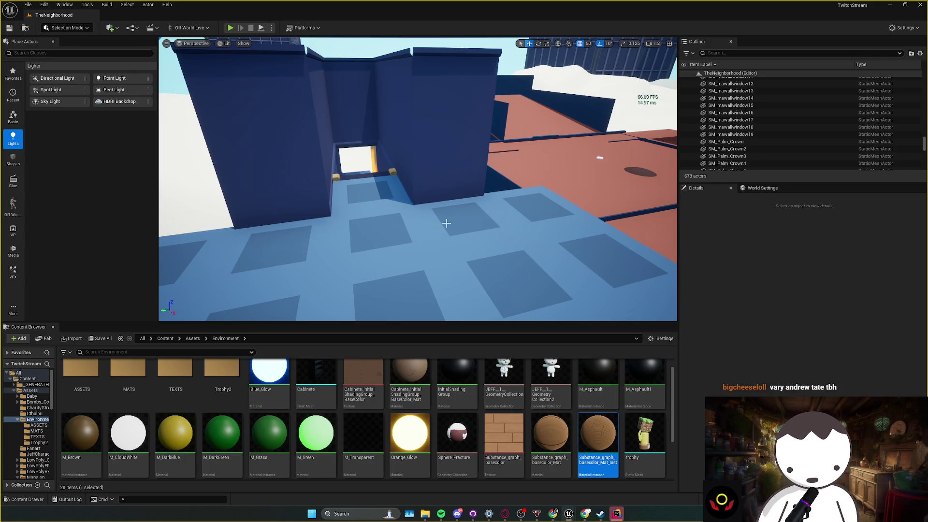
- Move the column beside the doorway over to the blue room's doorway
{"action": "mouse_move", "coordinate": [434, 211]}
{"action": "left_mouse_down"}
{"action": "mouse_move", "coordinate": [471, 207]}
{"action": "mouse_move", "coordinate": [509, 270]}
{"action": "mouse_move", "coordinate": [463, 217]}
{"action": "left_mouse_up"}
{"action": "left_click", "coordinate": [471, 208]}
{"action": "mouse_move", "coordinate": [477, 251]}
{"action": "left_mouse_down"}
{"action": "mouse_move", "coordinate": [507, 283]}
{"action": "mouse_move", "coordinate": [492, 245]}
{"action": "mouse_move", "coordinate": [467, 265]}
{"action": "mouse_move", "coordinate": [340, 247]}
{"action": "left_mouse_up"}
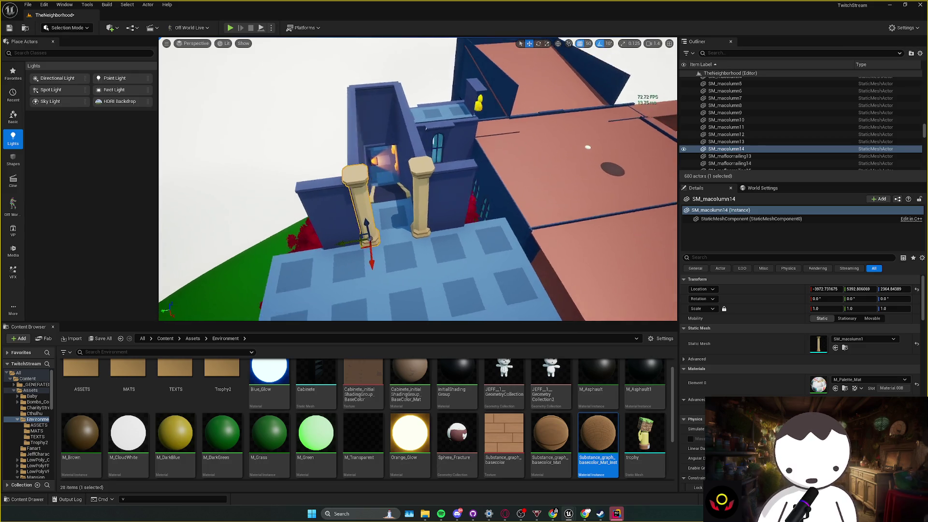
- Duplicate the left doorway wall along the room's side and nudge it 50 units along Y
{"action": "left_click", "coordinate": [299, 193]}
{"action": "left_click", "coordinate": [478, 193], "text": "ctrl"}
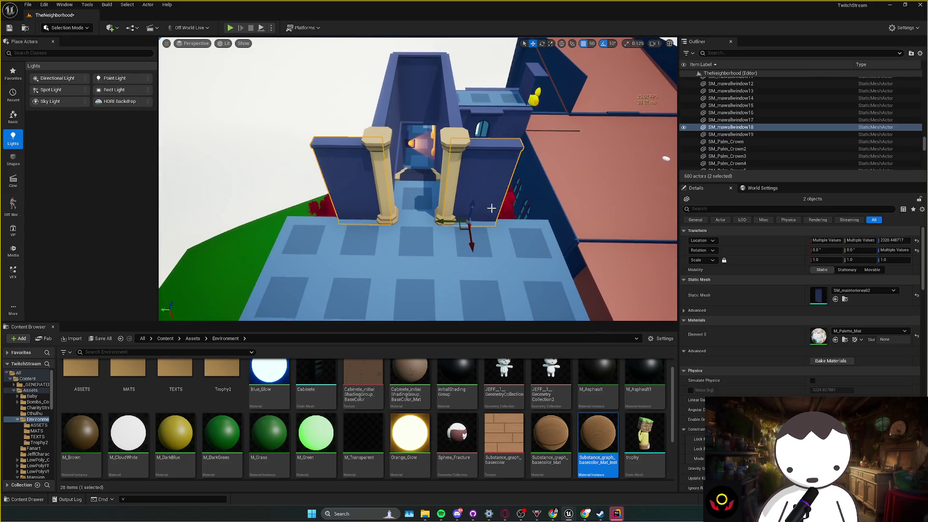
{"action": "left_click_drag", "start_coordinate": [426, 223], "coordinate": [429, 225]}
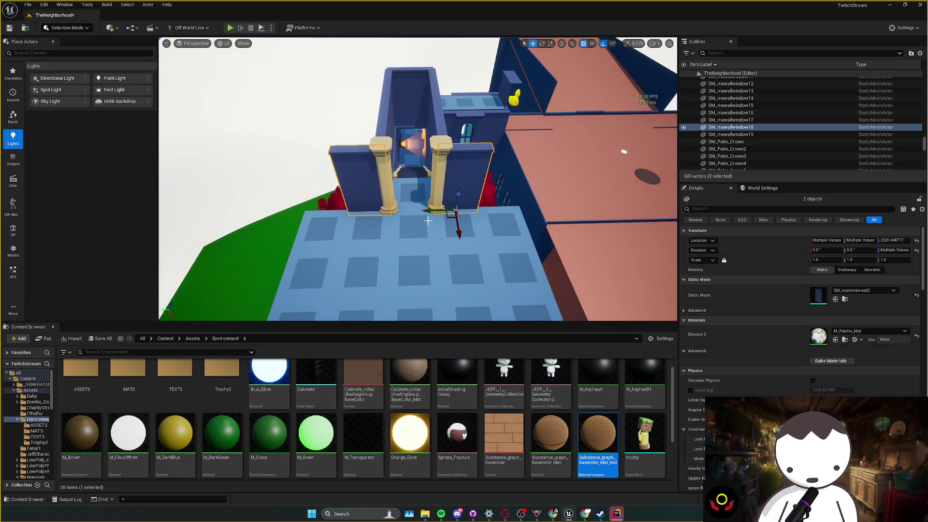
{"action": "left_click", "coordinate": [366, 204]}
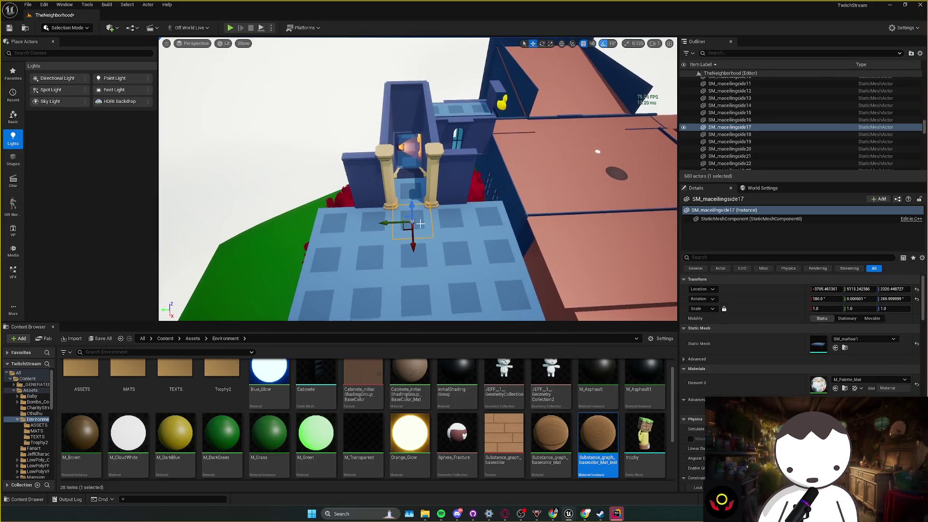
{"action": "left_click_drag", "start_coordinate": [366, 204], "coordinate": [361, 241]}
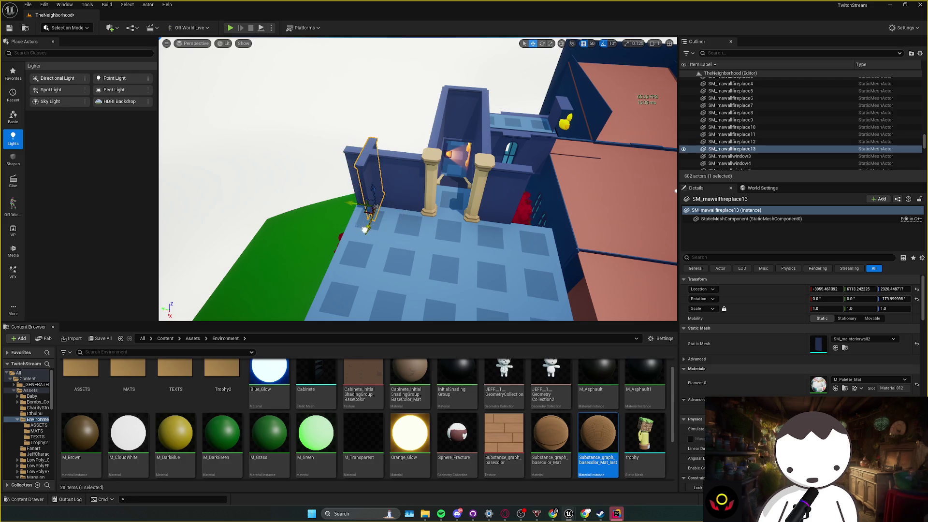
{"action": "left_click_drag", "start_coordinate": [322, 214], "coordinate": [329, 215]}
{"action": "key", "text": "f"}
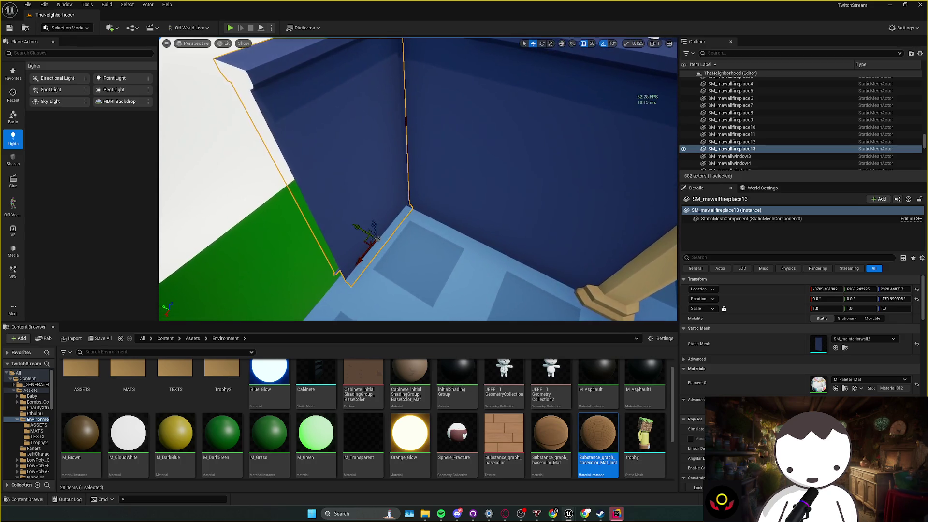
{"action": "key", "text": "ctrl+z"}
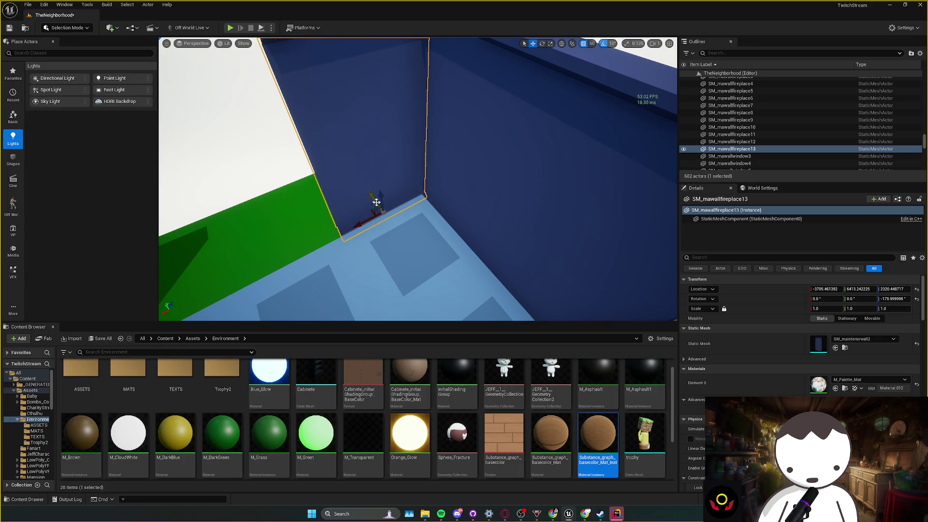
{"action": "key", "text": "ctrl+y"}
{"action": "key", "text": "f"}
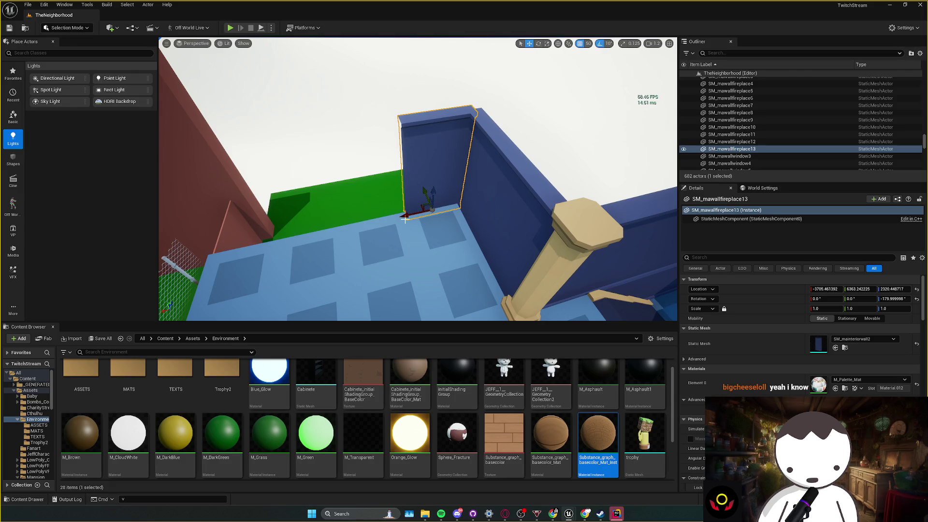
- Copy pairs of wall panels along the room's edge toward the fence side, undoing the extra copy
{"action": "left_click_drag", "start_coordinate": [455, 215], "coordinate": [360, 225]}
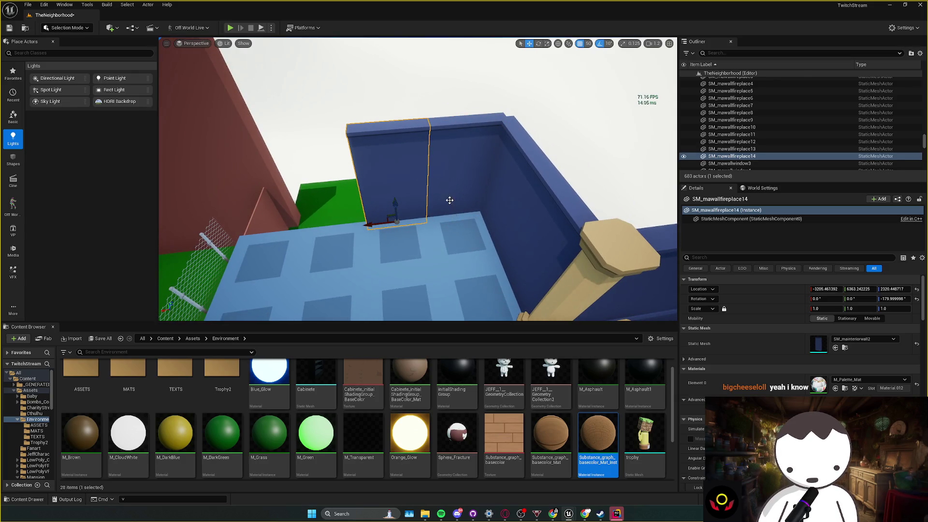
{"action": "left_click", "coordinate": [484, 183], "text": "ctrl"}
{"action": "mouse_move", "coordinate": [445, 200]}
{"action": "left_mouse_down"}
{"action": "mouse_move", "coordinate": [276, 209]}
{"action": "mouse_move", "coordinate": [299, 216]}
{"action": "mouse_move", "coordinate": [373, 198]}
{"action": "mouse_move", "coordinate": [333, 227]}
{"action": "left_mouse_up"}
{"action": "mouse_move", "coordinate": [359, 175]}
{"action": "left_mouse_down"}
{"action": "mouse_move", "coordinate": [330, 232]}
{"action": "mouse_move", "coordinate": [273, 247]}
{"action": "left_mouse_up"}
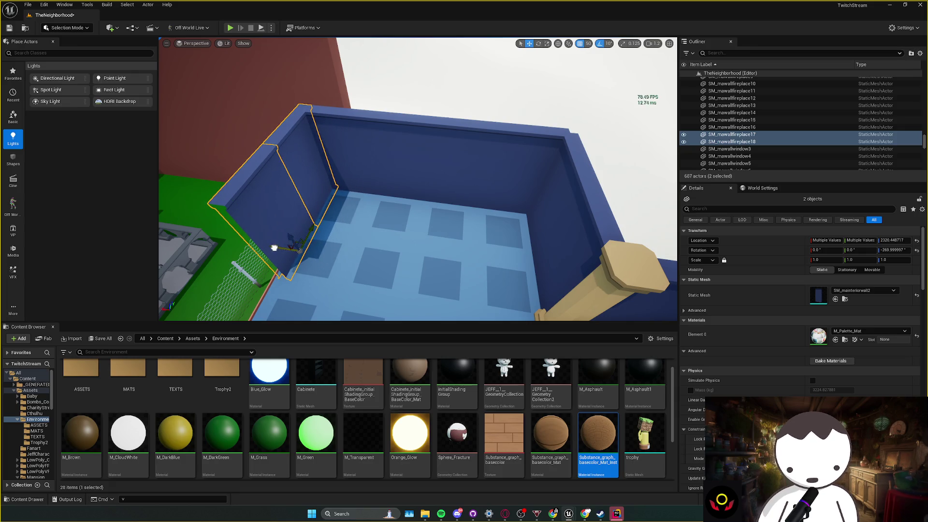
{"action": "key", "text": "Left"}
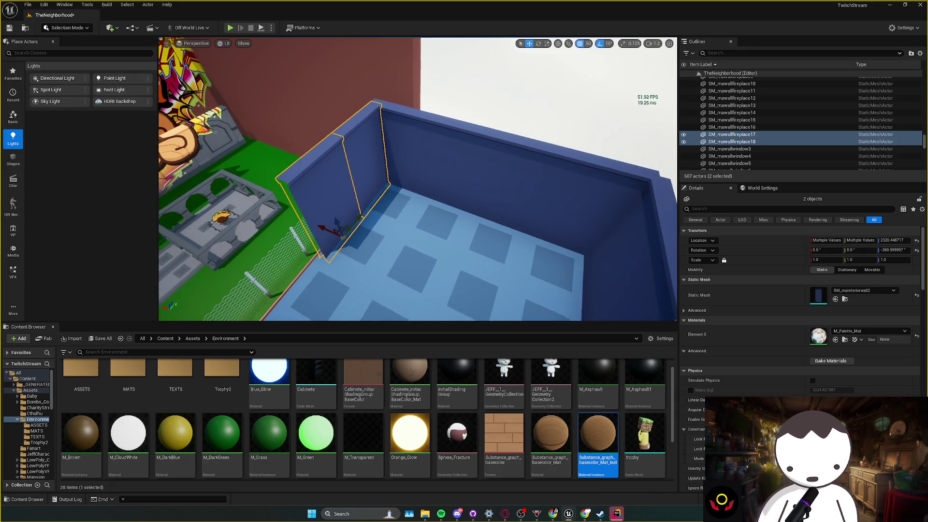
{"action": "key", "text": "f"}
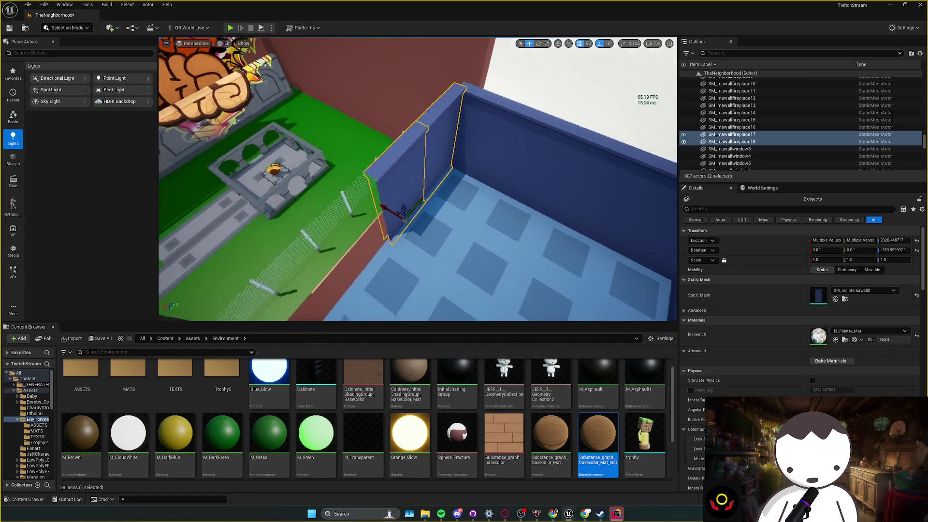
{"action": "mouse_move", "coordinate": [426, 208]}
{"action": "left_mouse_down", "text": "alt"}
{"action": "mouse_move", "coordinate": [303, 240]}
{"action": "mouse_move", "coordinate": [345, 235]}
{"action": "mouse_move", "coordinate": [329, 207]}
{"action": "mouse_move", "coordinate": [264, 149]}
{"action": "mouse_move", "coordinate": [425, 222]}
{"action": "left_mouse_up", "text": "alt"}
{"action": "scroll", "coordinate": [345, 235], "scroll_direction": "down", "scroll_amount": 2}
{"action": "key", "text": "ctrl+z"}
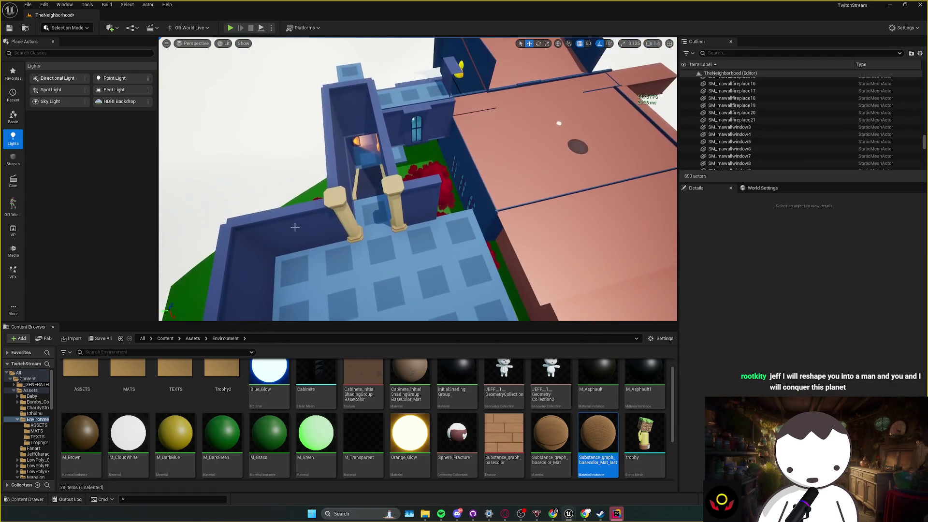
- Duplicate the side window walls as SM_mawallwindow23 and 24 and rotate them to close the room
{"action": "left_click", "coordinate": [435, 217]}
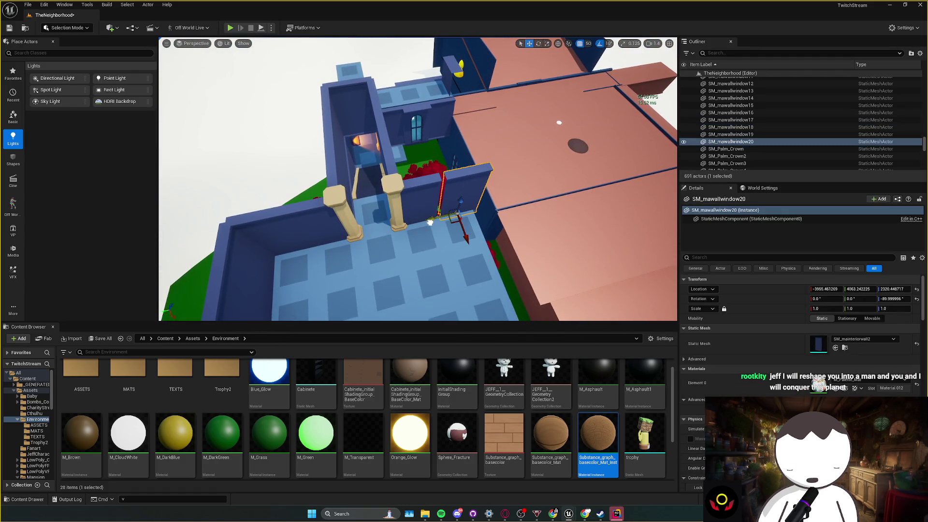
{"action": "left_click_drag", "start_coordinate": [426, 223], "coordinate": [386, 207]}
{"action": "key", "text": "e"}
{"action": "left_click_drag", "start_coordinate": [415, 242], "coordinate": [447, 238], "text": "alt"}
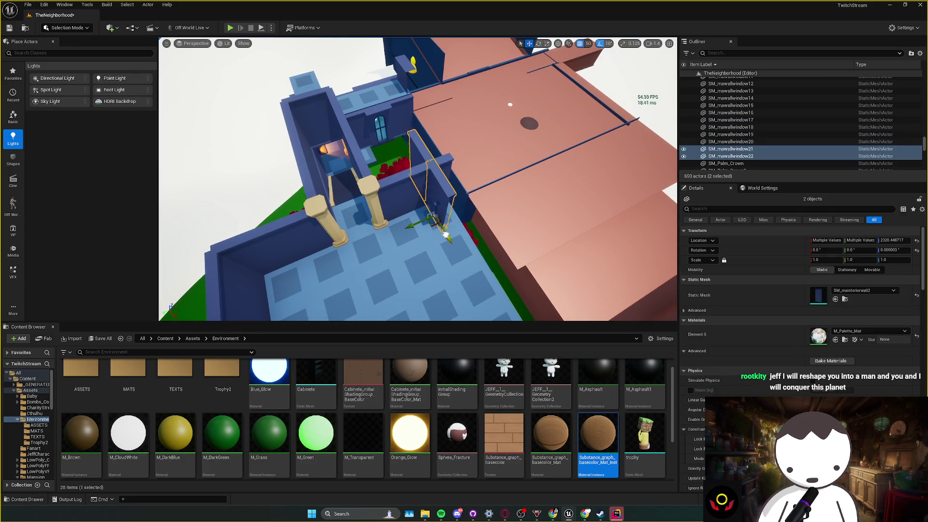
{"action": "mouse_move", "coordinate": [450, 251]}
{"action": "left_mouse_down"}
{"action": "mouse_move", "coordinate": [430, 213]}
{"action": "mouse_move", "coordinate": [425, 227]}
{"action": "mouse_move", "coordinate": [493, 221]}
{"action": "mouse_move", "coordinate": [426, 209]}
{"action": "left_mouse_up"}
- Select three floor tiles in the blue room
{"action": "left_click", "coordinate": [285, 201]}
{"action": "left_click", "coordinate": [278, 213], "text": "ctrl"}
{"action": "left_click", "coordinate": [263, 227], "text": "ctrl"}
- Select a block of matching tiles around the room corner beside the stairwell
{"action": "mouse_move", "coordinate": [263, 227]}
{"action": "left_mouse_down"}
{"action": "mouse_move", "coordinate": [306, 200]}
{"action": "mouse_move", "coordinate": [379, 187]}
{"action": "mouse_move", "coordinate": [367, 191]}
{"action": "left_mouse_up"}
{"action": "key", "text": "shift+e"}
{"action": "left_click", "coordinate": [338, 194]}
{"action": "left_click", "coordinate": [319, 212], "text": "ctrl"}
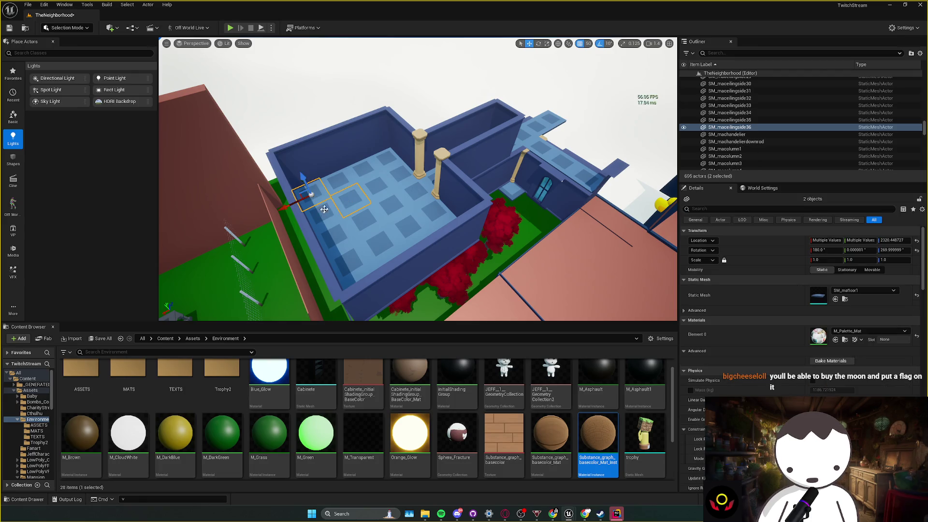
{"action": "left_click", "coordinate": [306, 193], "text": "ctrl"}
{"action": "left_click", "coordinate": [351, 203], "text": "ctrl"}
{"action": "mouse_move", "coordinate": [386, 203]}
{"action": "left_mouse_down"}
{"action": "mouse_move", "coordinate": [398, 179]}
{"action": "mouse_move", "coordinate": [421, 180]}
{"action": "left_mouse_up"}
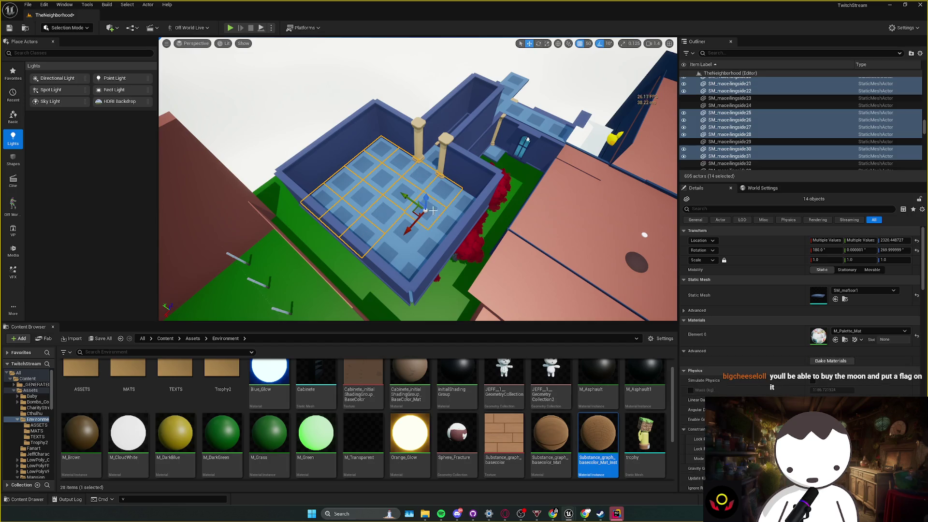
{"action": "left_click", "coordinate": [446, 204], "text": "ctrl"}
{"action": "left_click", "coordinate": [415, 230], "text": "ctrl"}
{"action": "mouse_move", "coordinate": [415, 255]}
{"action": "left_mouse_down"}
{"action": "mouse_move", "coordinate": [367, 249]}
{"action": "mouse_move", "coordinate": [370, 218]}
{"action": "left_mouse_up"}
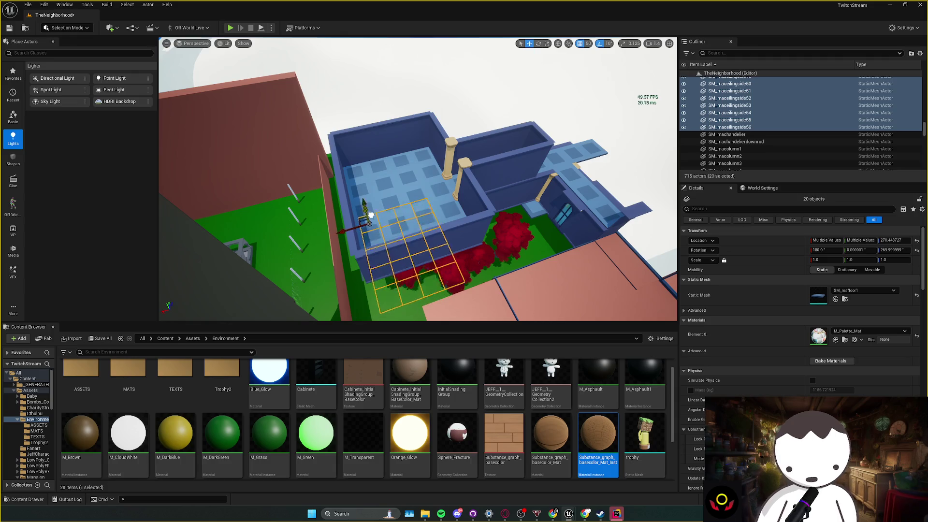
{"action": "mouse_move", "coordinate": [341, 120]}
{"action": "left_mouse_down"}
{"action": "mouse_move", "coordinate": [428, 172]}
{"action": "mouse_move", "coordinate": [391, 127]}
{"action": "left_mouse_up"}
- Duplicate ceiling slabs SM_maceilingside57–60 over the stair passage, snapped one grid step along X
{"action": "left_click", "coordinate": [391, 127]}
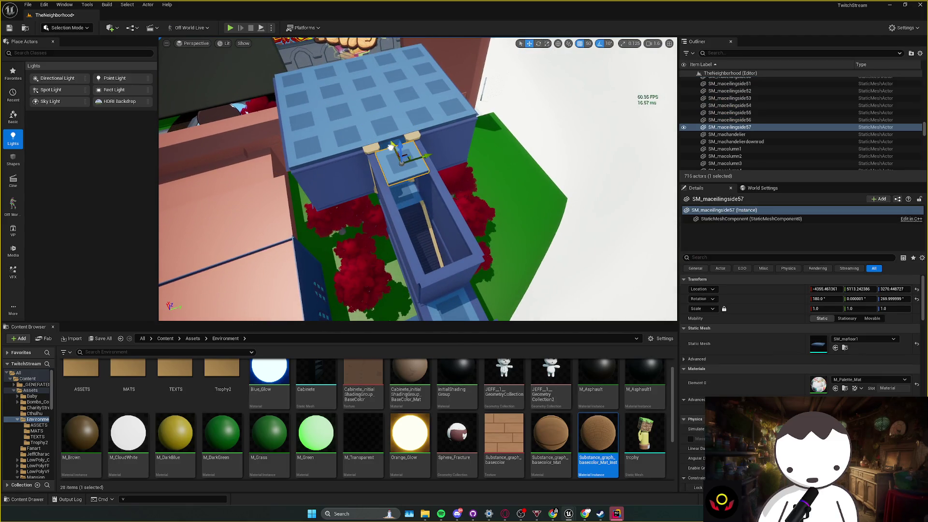
{"action": "left_click_drag", "start_coordinate": [387, 137], "coordinate": [402, 164]}
{"action": "scroll", "coordinate": [418, 185], "scroll_direction": "down", "scroll_amount": 5}
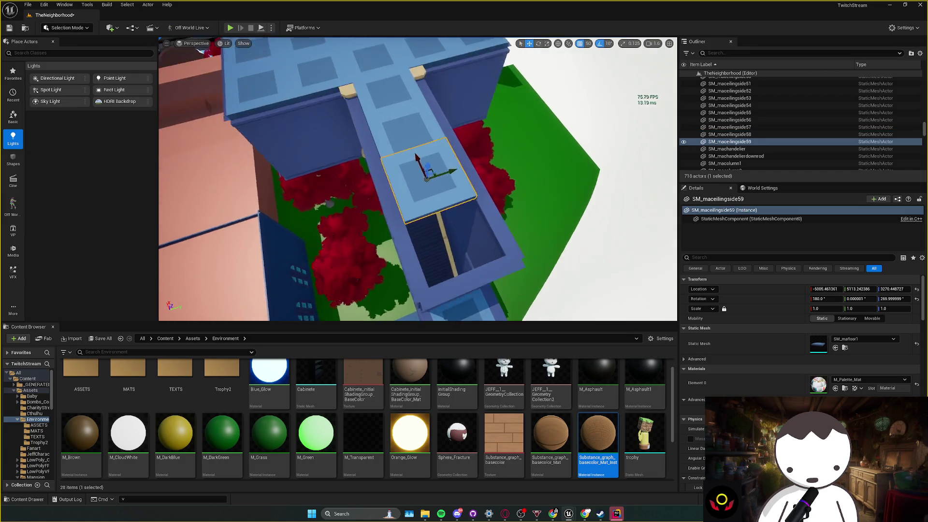
{"action": "left_click_drag", "start_coordinate": [403, 150], "coordinate": [441, 218]}
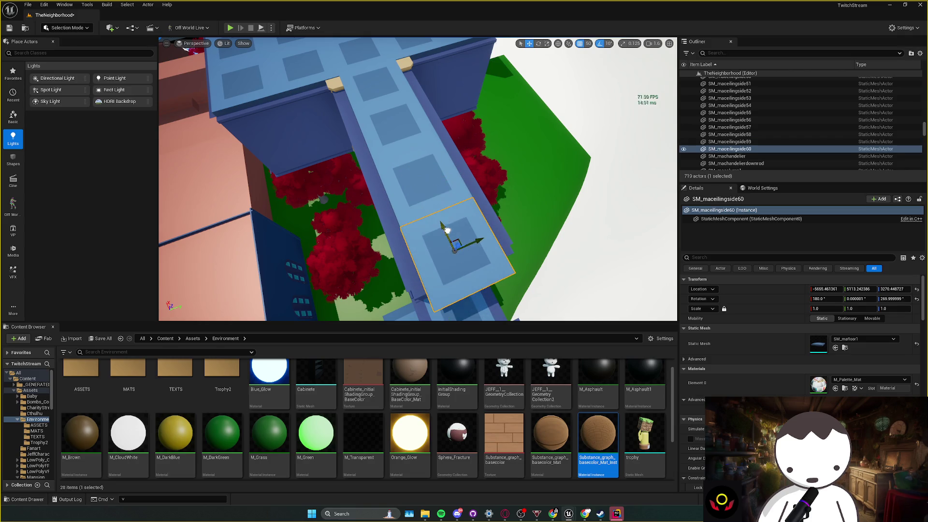
{"action": "scroll", "coordinate": [447, 231], "scroll_direction": "down", "scroll_amount": 5}
{"action": "left_click_drag", "start_coordinate": [390, 199], "coordinate": [390, 199]}
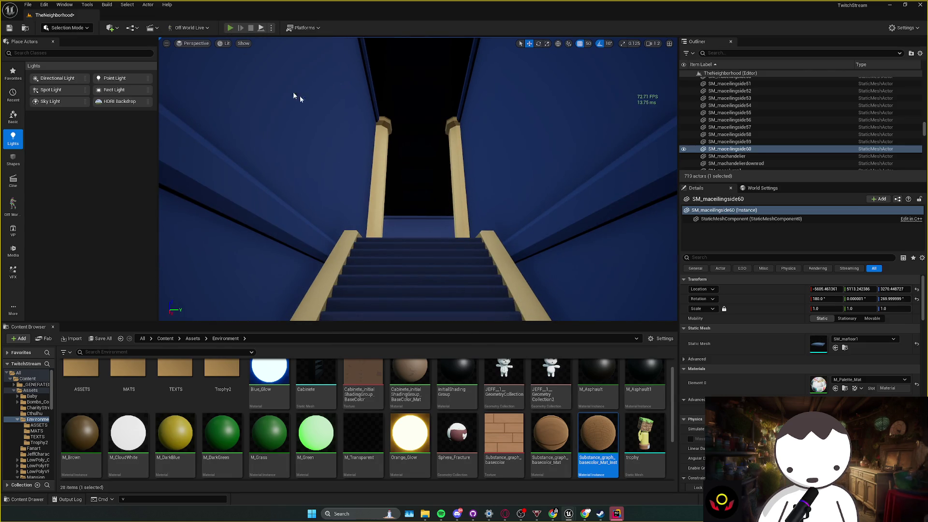
- Play in Editor and walk the character up the stairwell into the blue room, then stop
{"action": "key", "text": "alt+p"}
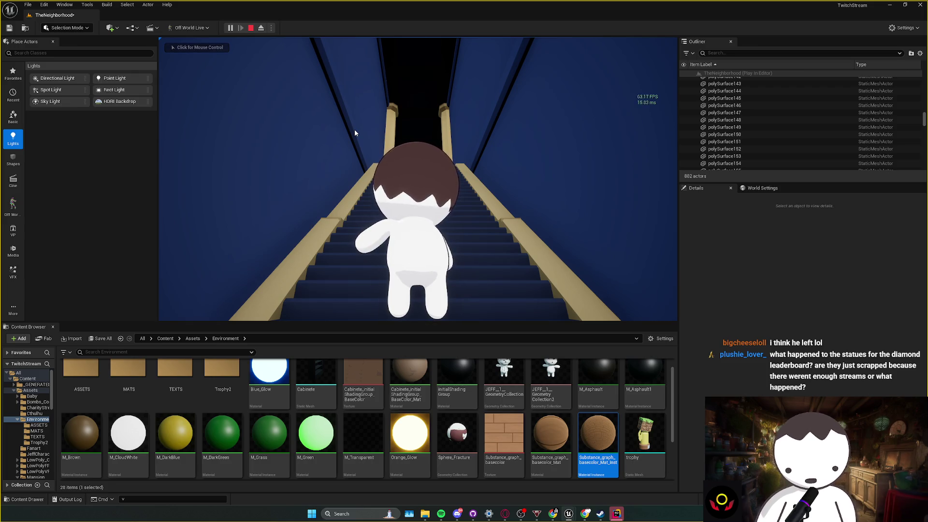
{"action": "left_click", "coordinate": [354, 133]}
{"action": "key", "text": "w"}
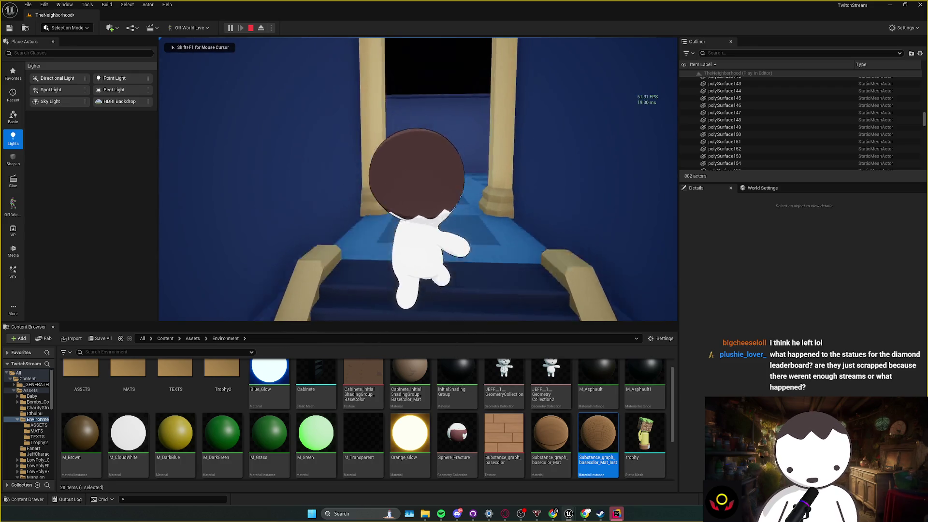
{"action": "key", "text": "w"}
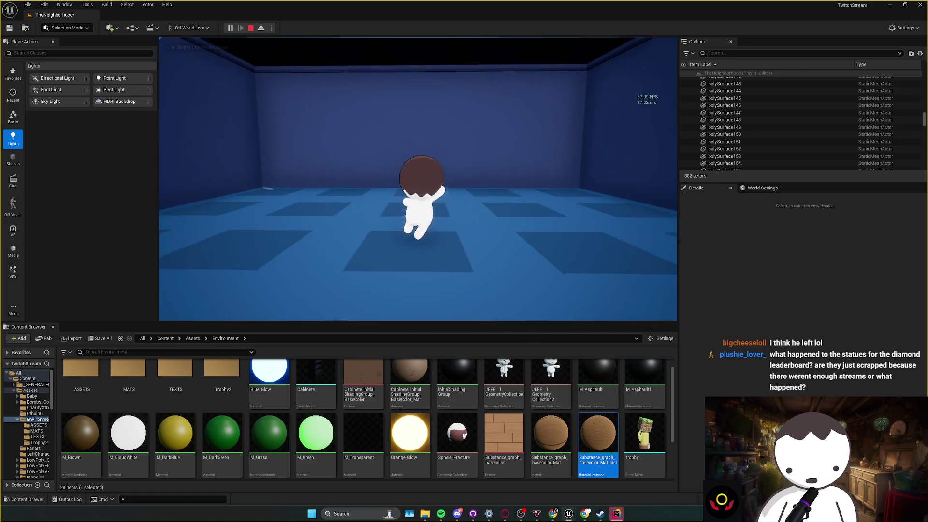
{"action": "key", "text": "Escape"}
{"action": "mouse_move", "coordinate": [417, 178]}
{"action": "left_mouse_down"}
{"action": "mouse_move", "coordinate": [464, 178]}
{"action": "mouse_move", "coordinate": [463, 145]}
{"action": "left_mouse_up"}
{"action": "mouse_move", "coordinate": [405, 236]}
{"action": "left_mouse_down"}
{"action": "mouse_move", "coordinate": [406, 228]}
{"action": "mouse_move", "coordinate": [405, 235]}
{"action": "left_mouse_up"}
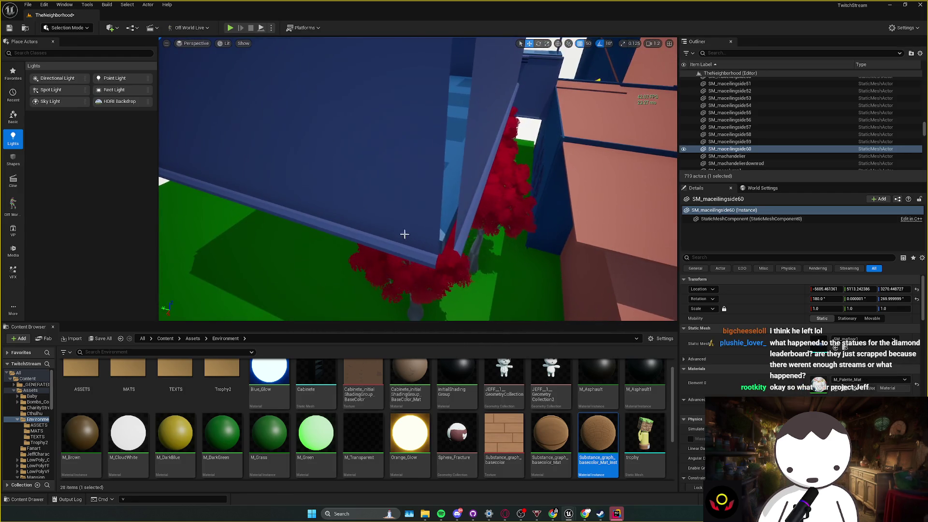
- From the wall's assets, open M_Palette_Mat, enable Two Sided, and apply the change
{"action": "right_click", "coordinate": [405, 235]}
{"action": "left_click", "coordinate": [423, 256]}
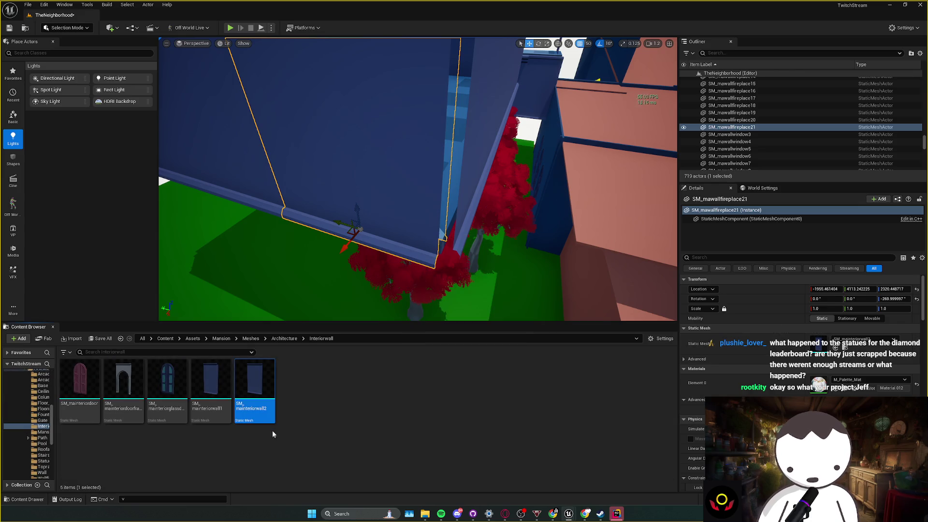
{"action": "left_click", "coordinate": [835, 388]}
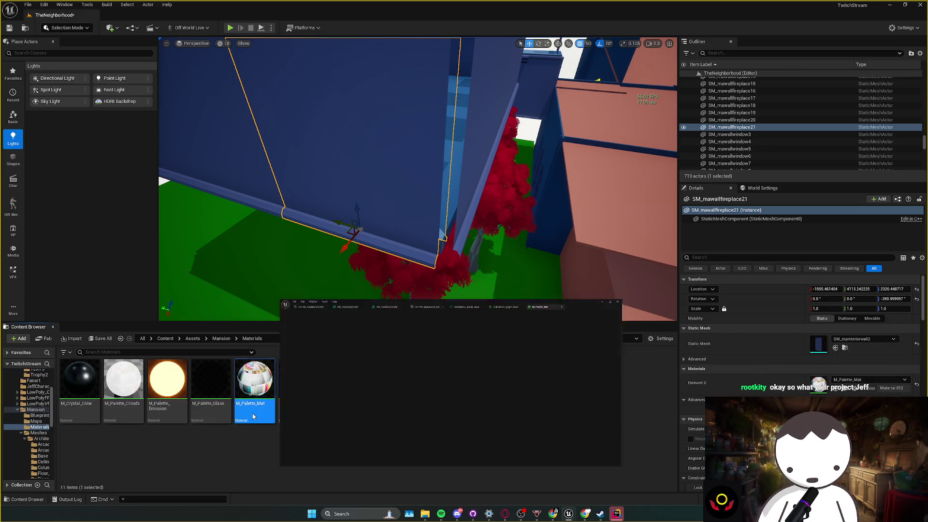
{"action": "double_click", "coordinate": [244, 418]}
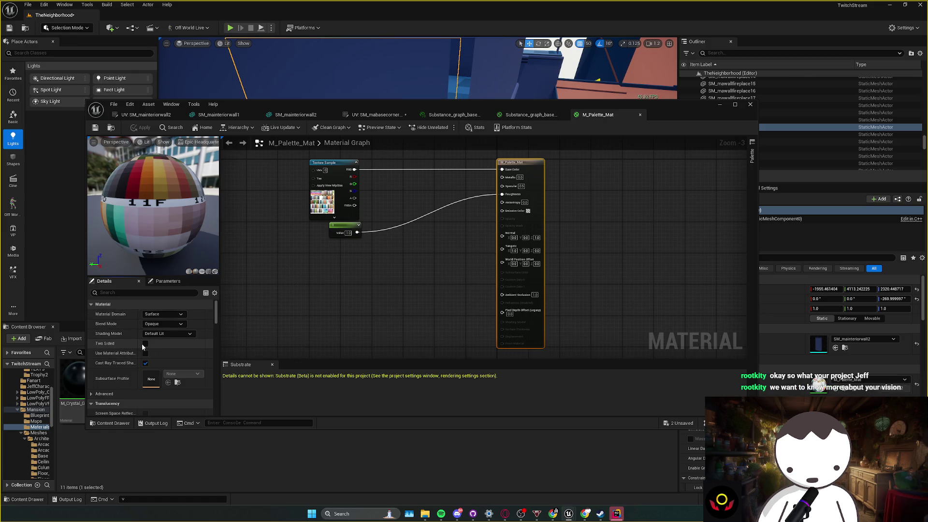
{"action": "left_click", "coordinate": [145, 343]}
{"action": "left_click", "coordinate": [141, 127]}
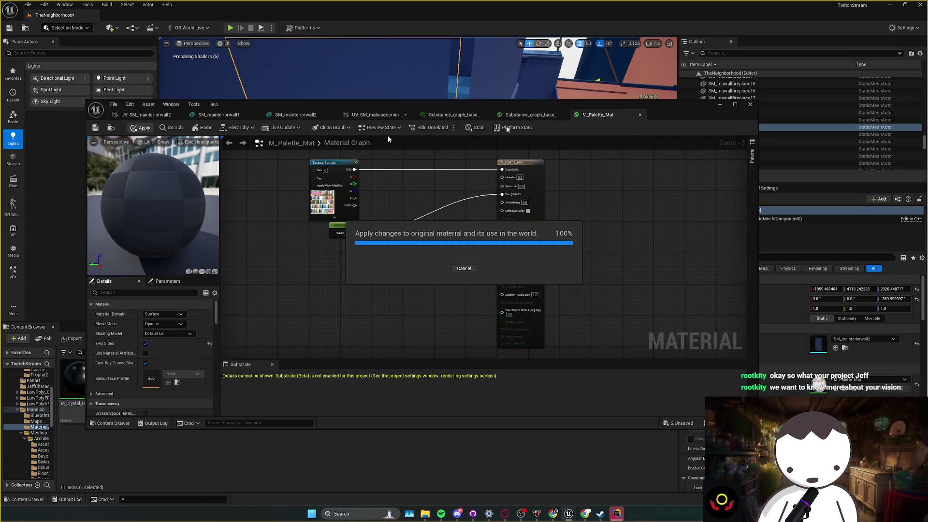
{"action": "left_click", "coordinate": [720, 105]}
- Clear the selection, save TheNeighborhood level with Ctrl+S, then bring up JetBrains Rider
{"action": "key", "text": "f"}
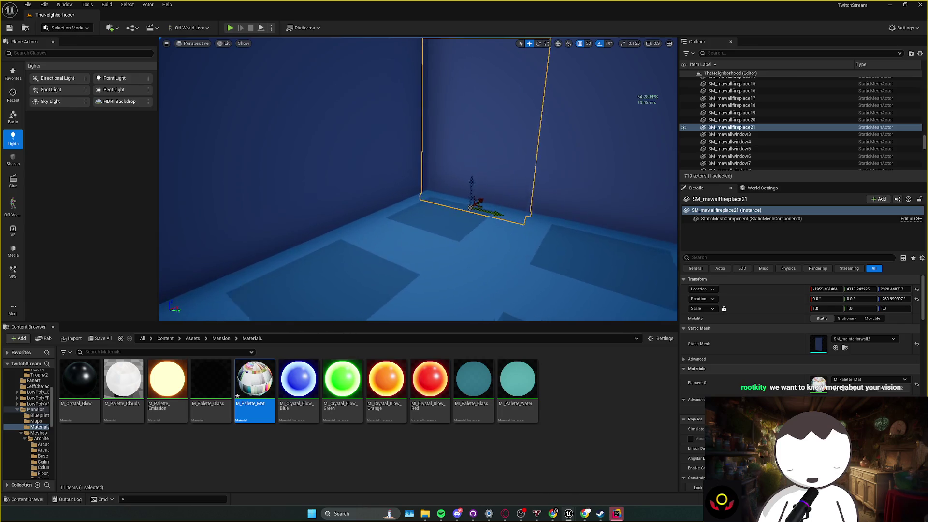
{"action": "key", "text": "Escape"}
{"action": "scroll", "coordinate": [418, 179], "scroll_direction": "down", "scroll_amount": 1}
{"action": "key", "text": "ctrl+s"}
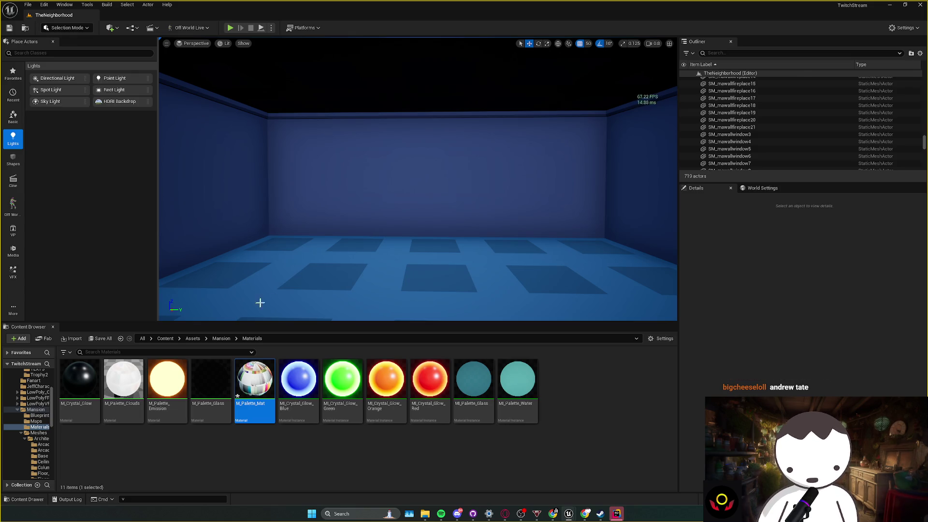
{"action": "left_click", "coordinate": [617, 516]}
{"action": "right_click", "coordinate": [617, 515]}
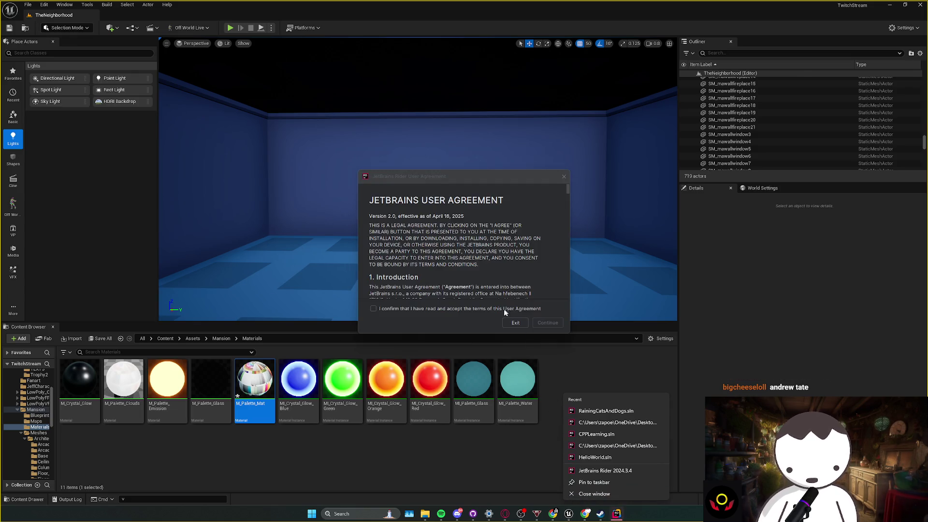
- Close the Rider user agreement window and look across the blue tiled room
{"action": "left_click", "coordinate": [594, 498]}
{"action": "mouse_move", "coordinate": [522, 275]}
{"action": "left_mouse_down"}
{"action": "mouse_move", "coordinate": [551, 276]}
{"action": "mouse_move", "coordinate": [551, 258]}
{"action": "mouse_move", "coordinate": [527, 256]}
{"action": "mouse_move", "coordinate": [526, 271]}
{"action": "left_mouse_up"}
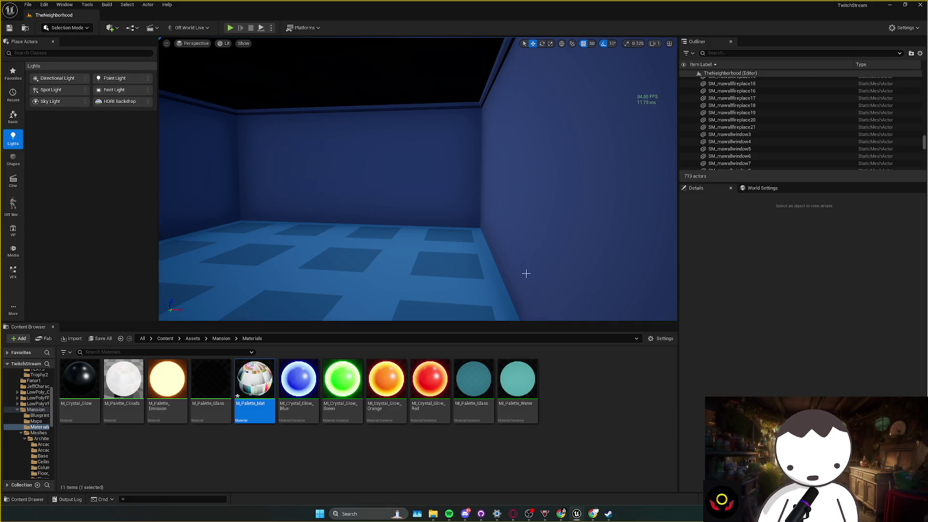
{"action": "mouse_move", "coordinate": [525, 274]}
{"action": "left_mouse_down"}
{"action": "mouse_move", "coordinate": [420, 263]}
{"action": "mouse_move", "coordinate": [488, 271]}
{"action": "mouse_move", "coordinate": [423, 271]}
{"action": "left_mouse_up"}
{"action": "mouse_move", "coordinate": [484, 268]}
{"action": "left_mouse_down"}
{"action": "mouse_move", "coordinate": [491, 274]}
{"action": "mouse_move", "coordinate": [486, 265]}
{"action": "mouse_move", "coordinate": [457, 311]}
{"action": "left_mouse_up"}
{"action": "left_click", "coordinate": [413, 233]}
{"action": "left_click_drag", "start_coordinate": [413, 233], "coordinate": [413, 270]}
{"action": "mouse_move", "coordinate": [414, 203]}
{"action": "left_mouse_down"}
{"action": "mouse_move", "coordinate": [425, 222]}
{"action": "mouse_move", "coordinate": [419, 239]}
{"action": "mouse_move", "coordinate": [405, 240]}
{"action": "mouse_move", "coordinate": [413, 143]}
{"action": "left_mouse_up"}
{"action": "key", "text": "Delete"}
- Copy the chandelier with its light along the hallway above the stairs, raised toward the ceiling
{"action": "scroll", "coordinate": [405, 290], "scroll_direction": "up", "scroll_amount": 2}
{"action": "left_click", "coordinate": [409, 293]}
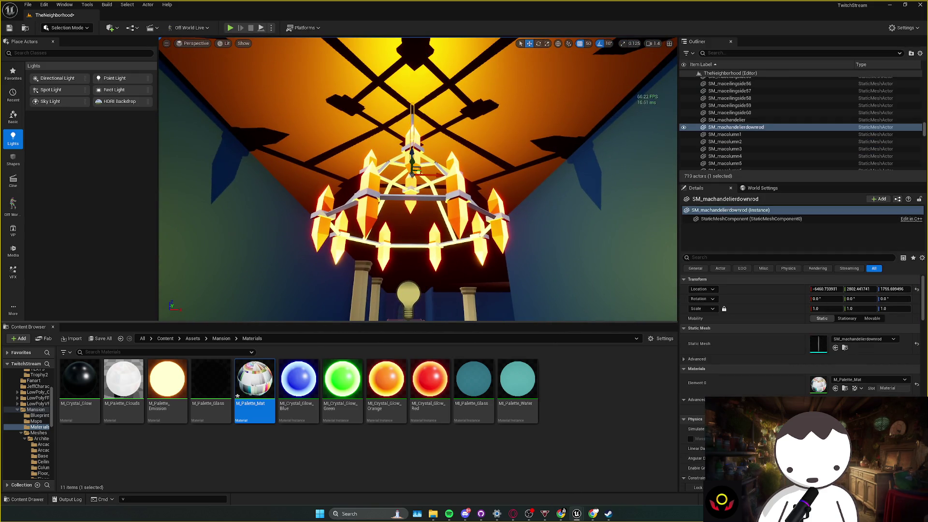
{"action": "mouse_move", "coordinate": [405, 317]}
{"action": "left_mouse_down"}
{"action": "mouse_move", "coordinate": [416, 274]}
{"action": "mouse_move", "coordinate": [418, 284]}
{"action": "left_mouse_up"}
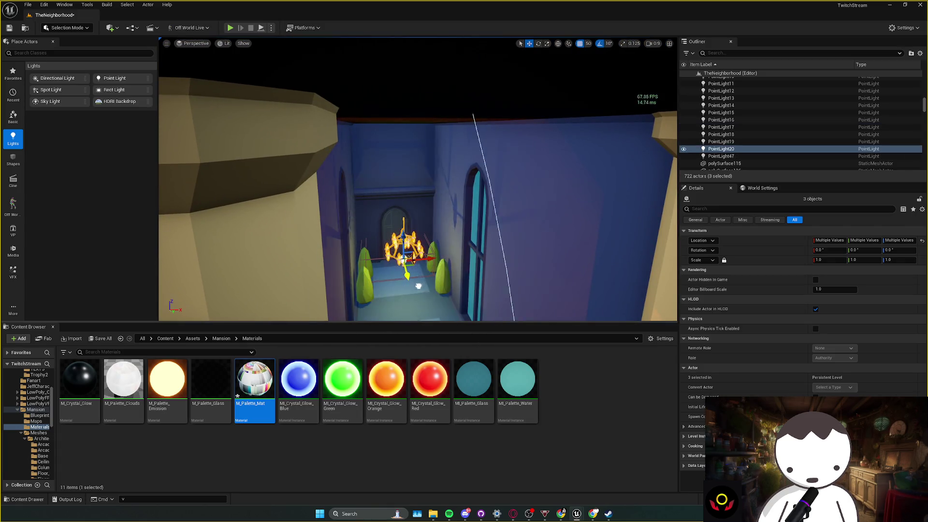
{"action": "mouse_move", "coordinate": [405, 139]}
{"action": "left_mouse_down"}
{"action": "mouse_move", "coordinate": [442, 203]}
{"action": "mouse_move", "coordinate": [428, 247]}
{"action": "left_mouse_up"}
{"action": "mouse_move", "coordinate": [455, 155]}
{"action": "left_mouse_down"}
{"action": "mouse_move", "coordinate": [425, 186]}
{"action": "mouse_move", "coordinate": [435, 188]}
{"action": "mouse_move", "coordinate": [367, 208]}
{"action": "left_mouse_up"}
{"action": "mouse_move", "coordinate": [410, 158]}
{"action": "left_mouse_down"}
{"action": "mouse_move", "coordinate": [404, 145]}
{"action": "mouse_move", "coordinate": [414, 149]}
{"action": "mouse_move", "coordinate": [408, 232]}
{"action": "mouse_move", "coordinate": [408, 146]}
{"action": "left_mouse_up"}
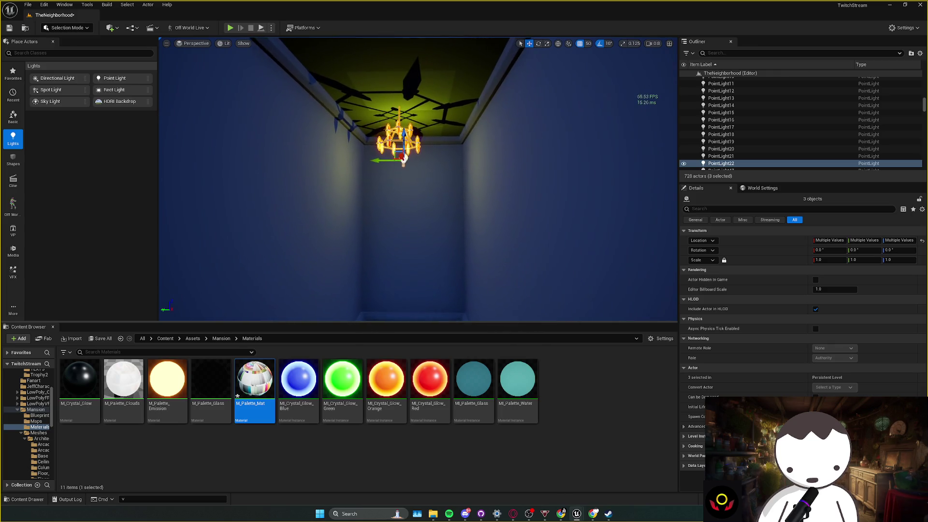
{"action": "scroll", "coordinate": [408, 159], "scroll_direction": "up", "scroll_amount": 2}
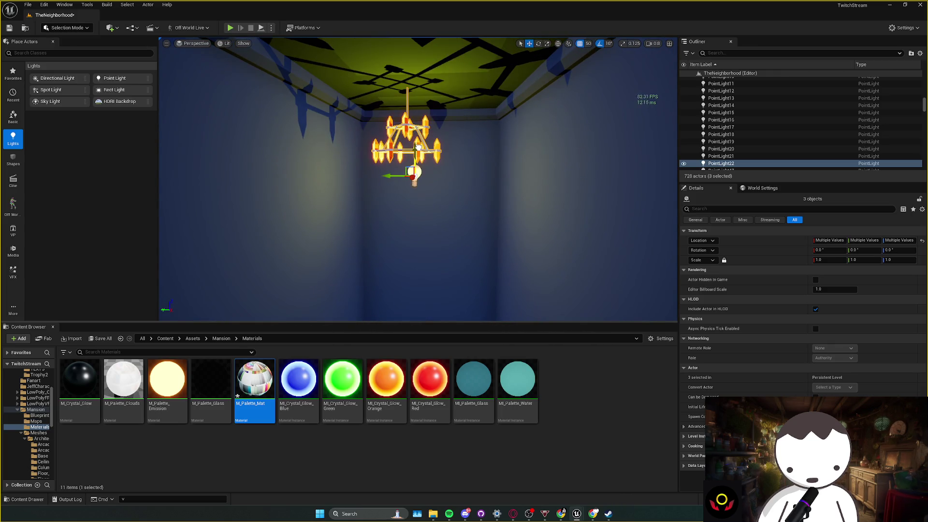
{"action": "left_click_drag", "start_coordinate": [415, 140], "coordinate": [407, 146]}
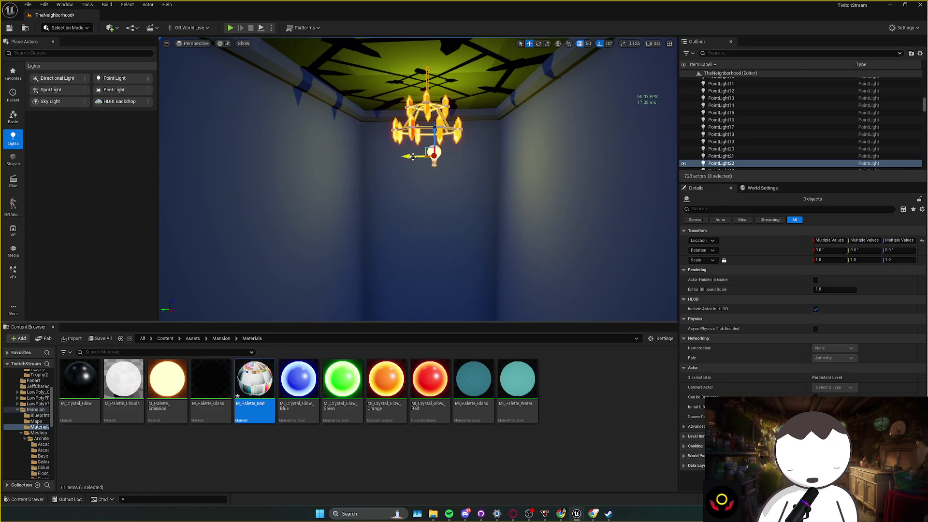
- Raise the Intensity of the copied chandelier's point light in Details
{"action": "scroll", "coordinate": [394, 158], "scroll_direction": "down", "scroll_amount": 6}
{"action": "scroll", "coordinate": [601, 68], "scroll_direction": "up", "scroll_amount": 5}
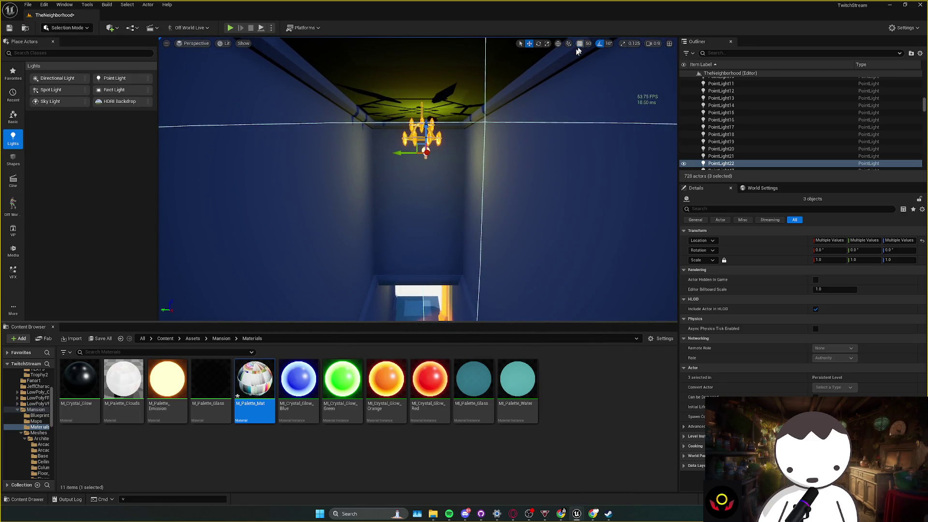
{"action": "scroll", "coordinate": [428, 144], "scroll_direction": "down", "scroll_amount": 5}
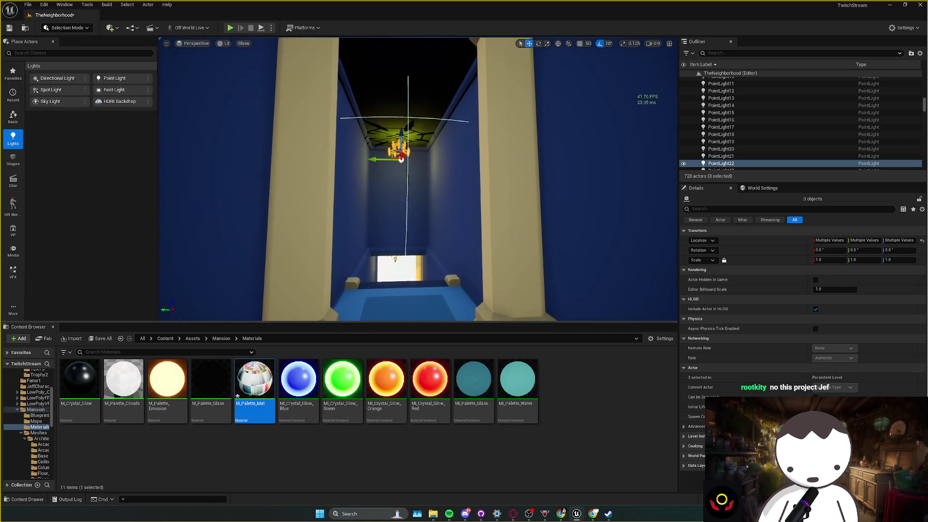
{"action": "scroll", "coordinate": [428, 145], "scroll_direction": "up", "scroll_amount": 5}
{"action": "left_click", "coordinate": [397, 181]}
{"action": "scroll", "coordinate": [396, 181], "scroll_direction": "down", "scroll_amount": 5}
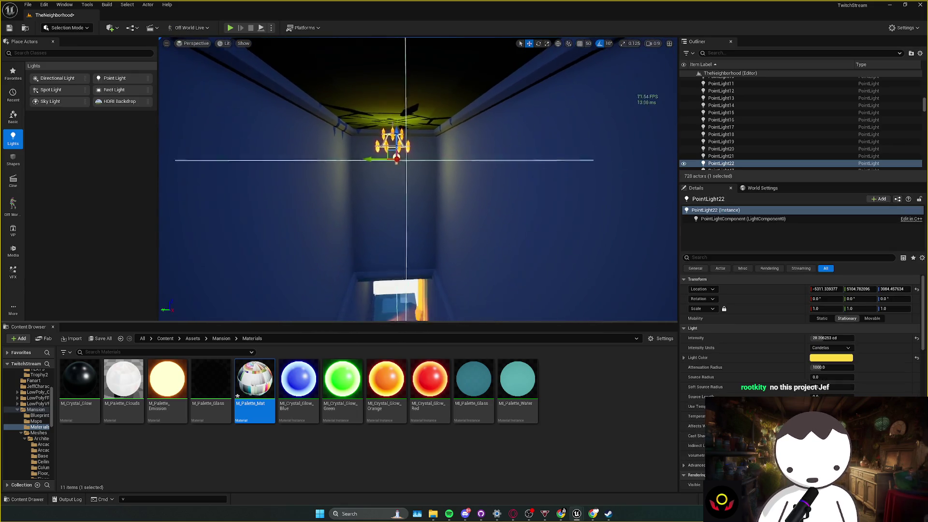
{"action": "mouse_move", "coordinate": [821, 338]}
{"action": "left_mouse_down"}
{"action": "mouse_move", "coordinate": [835, 337]}
{"action": "mouse_move", "coordinate": [831, 367]}
{"action": "mouse_move", "coordinate": [851, 367]}
{"action": "left_mouse_up"}
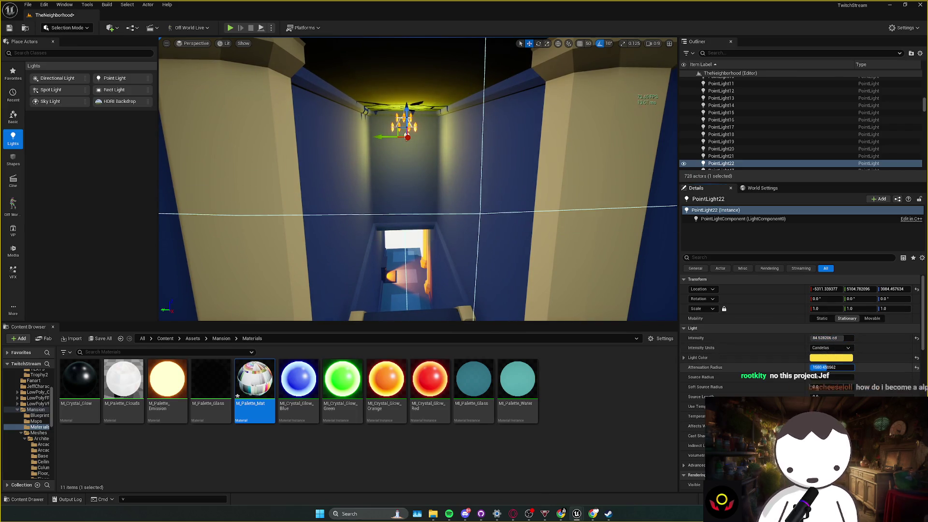
{"action": "key", "text": "f"}
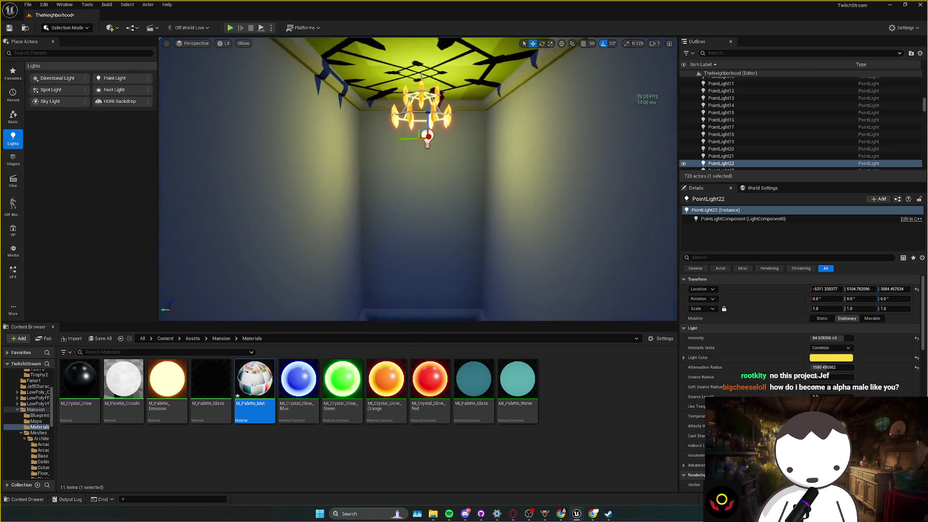
- Duplicate the chandelier group into the blue room with Ctrl+D and start a playtest
{"action": "left_click", "coordinate": [423, 139], "text": "ctrl"}
{"action": "key", "text": "f"}
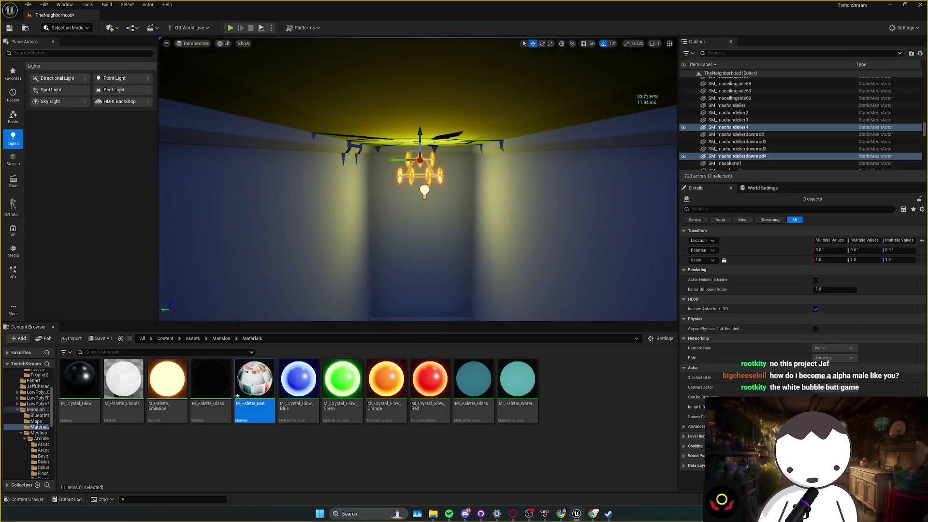
{"action": "key", "text": "ctrl+d"}
{"action": "key", "text": "f"}
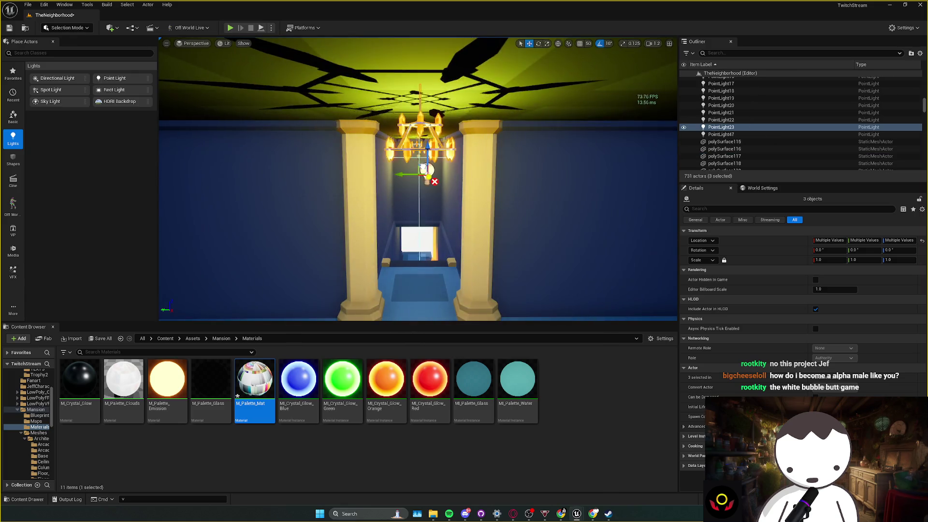
{"action": "scroll", "coordinate": [425, 161], "scroll_direction": "down", "scroll_amount": 5}
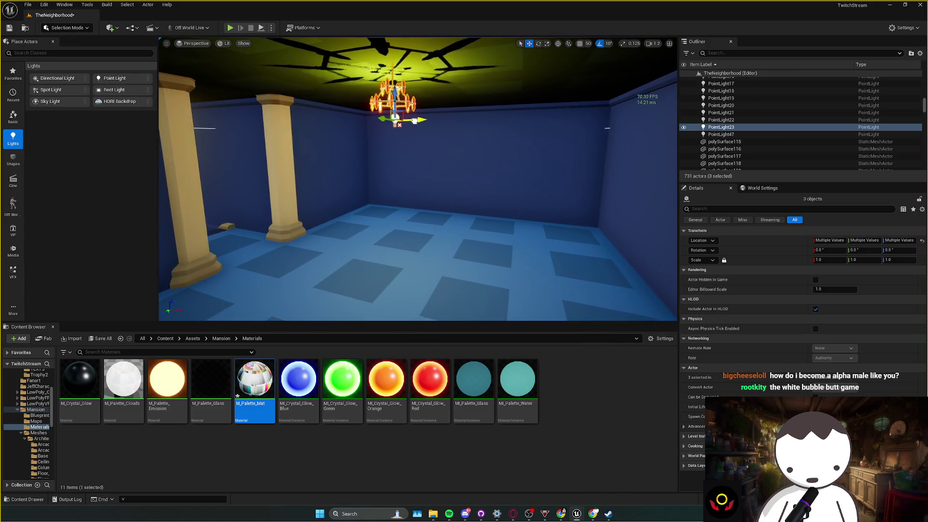
{"action": "key", "text": "w"}
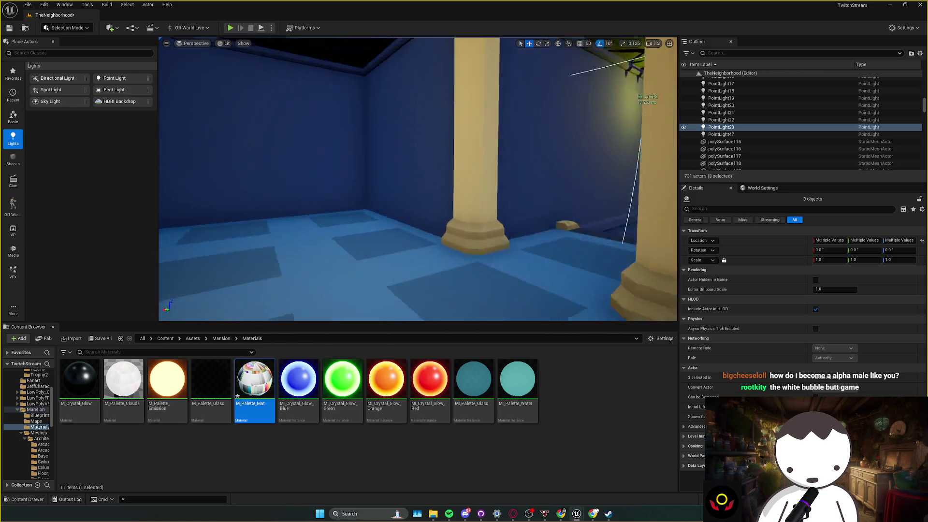
{"action": "key", "text": "Escape"}
{"action": "key", "text": "w"}
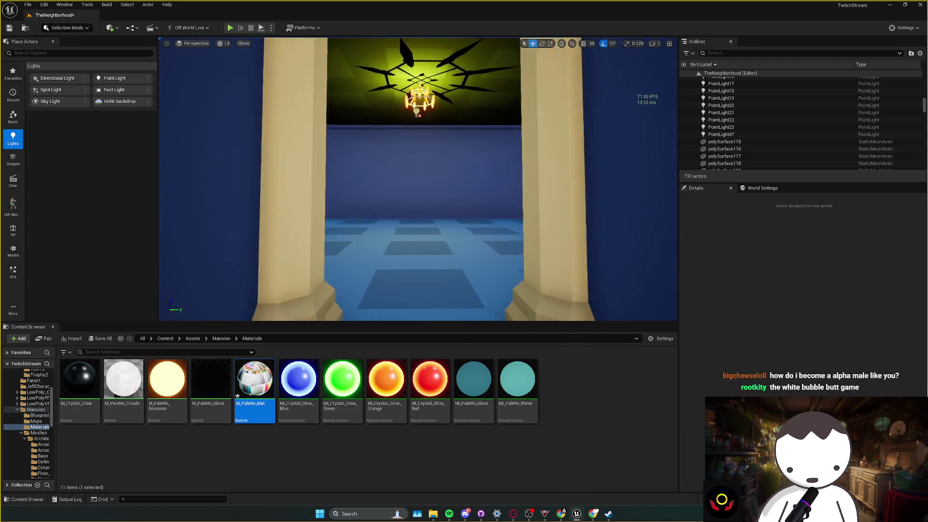
{"action": "left_click", "coordinate": [231, 28]}
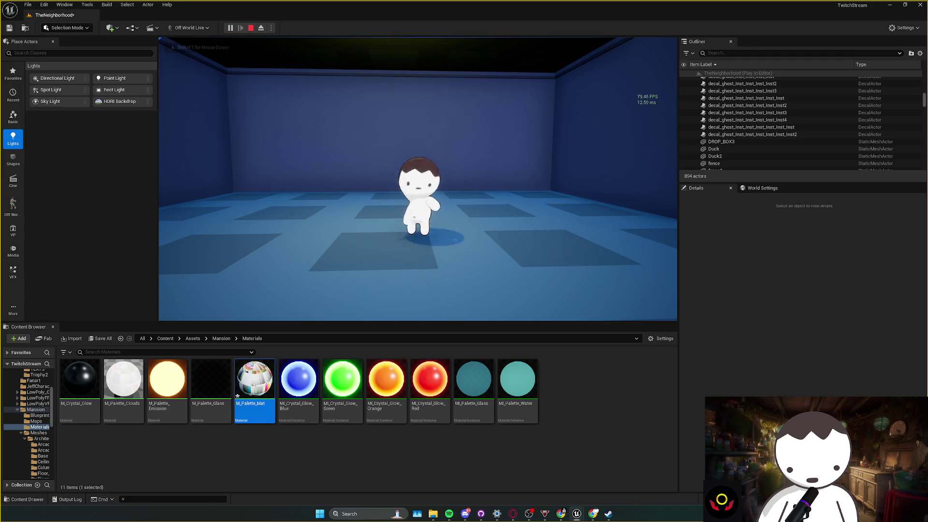
- Stop the playtest, save, and fly the view through the doorway to the staircase
{"action": "key", "text": "Escape"}
{"action": "key", "text": "ctrl+s"}
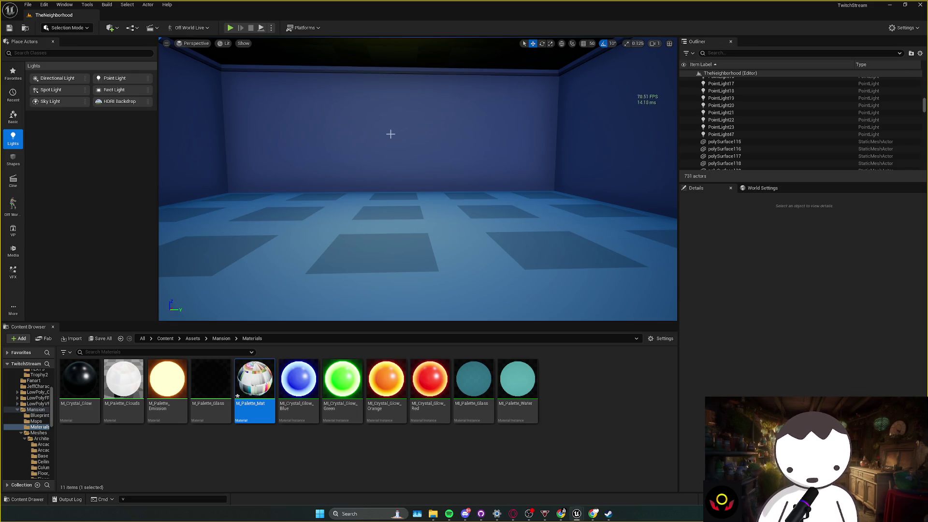
{"action": "mouse_move", "coordinate": [390, 134]}
{"action": "left_mouse_down"}
{"action": "mouse_move", "coordinate": [390, 97]}
{"action": "mouse_move", "coordinate": [367, 169]}
{"action": "mouse_move", "coordinate": [367, 96]}
{"action": "left_mouse_up"}
{"action": "mouse_move", "coordinate": [354, 166]}
{"action": "left_mouse_down"}
{"action": "mouse_move", "coordinate": [367, 166]}
{"action": "mouse_move", "coordinate": [338, 167]}
{"action": "mouse_move", "coordinate": [354, 165]}
{"action": "left_mouse_up"}
- Playtest walking up into the blue room, then save the level at 731 actors
{"action": "key", "text": "alt+p"}
{"action": "key", "text": "w"}
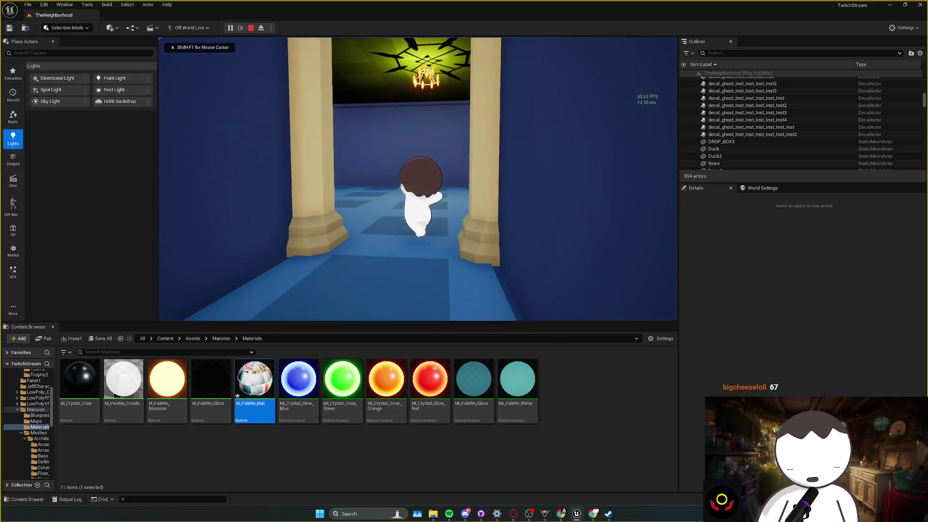
{"action": "key", "text": "d"}
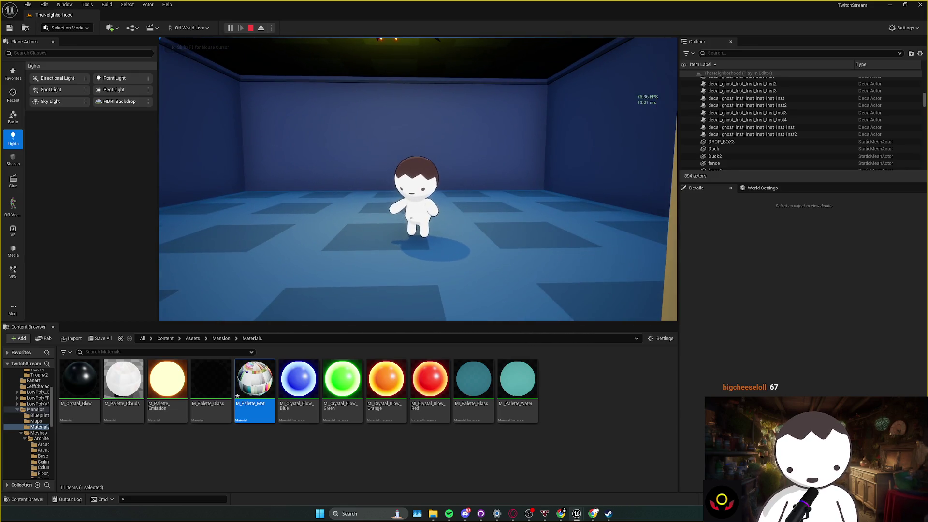
{"action": "key", "text": "Escape"}
{"action": "scroll", "coordinate": [379, 166], "scroll_direction": "down", "scroll_amount": 10}
{"action": "scroll", "coordinate": [379, 166], "scroll_direction": "up", "scroll_amount": 10}
{"action": "key", "text": "ctrl+s"}
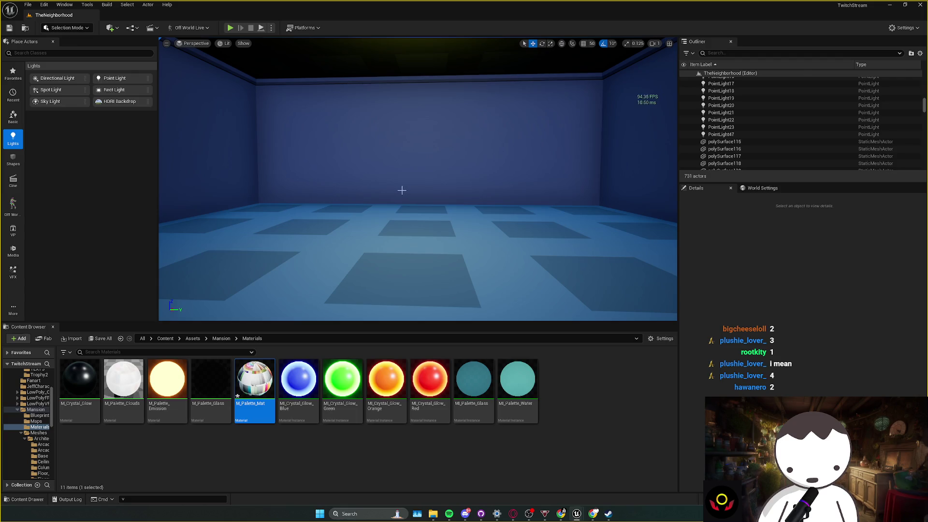
{"action": "mouse_move", "coordinate": [396, 188]}
{"action": "left_mouse_down"}
{"action": "mouse_move", "coordinate": [383, 147]}
{"action": "mouse_move", "coordinate": [406, 211]}
{"action": "left_mouse_up"}
- Fly up the stairs and select the chandelier's point light, PointLight23
{"action": "key", "text": "w"}
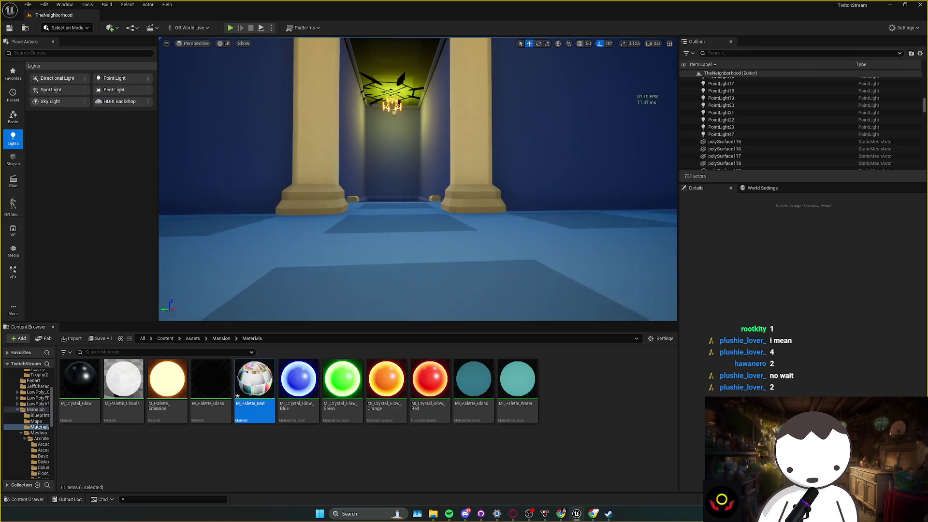
{"action": "key", "text": "w"}
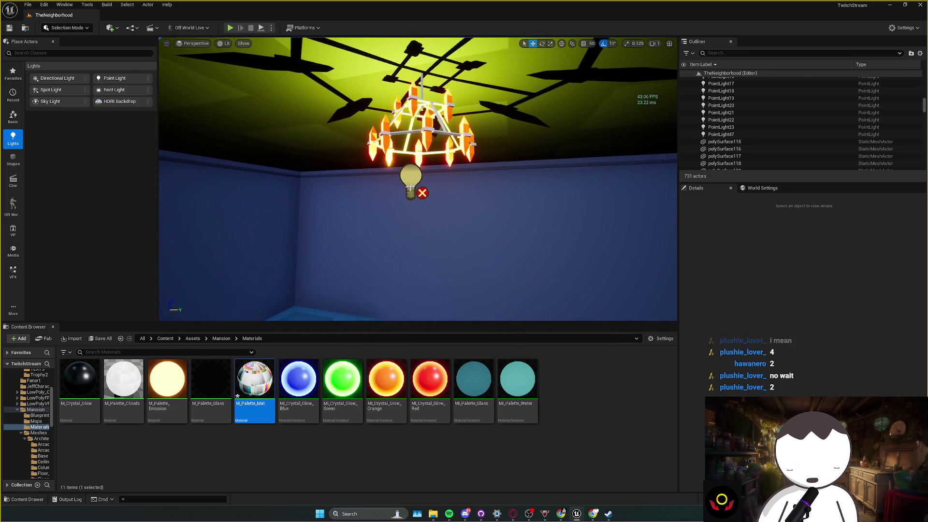
{"action": "left_click", "coordinate": [402, 185]}
{"action": "key", "text": "w"}
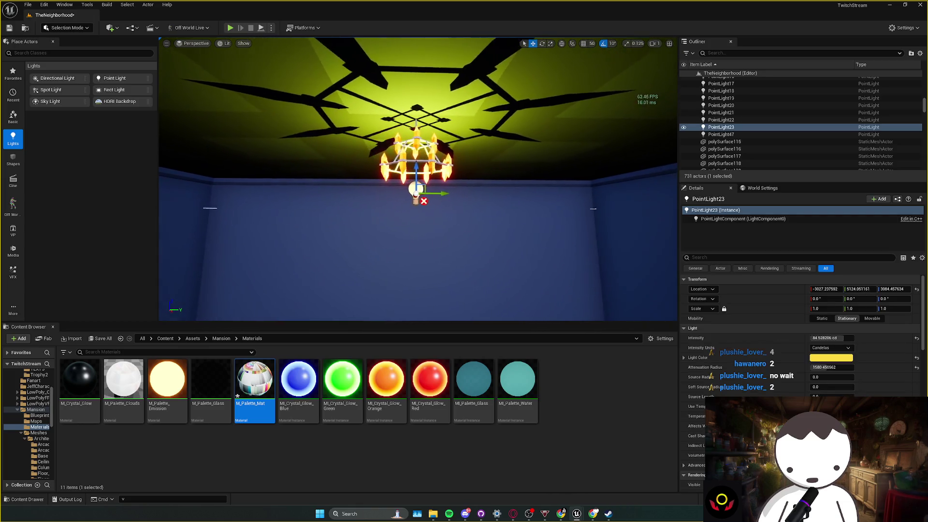
{"action": "key", "text": "s"}
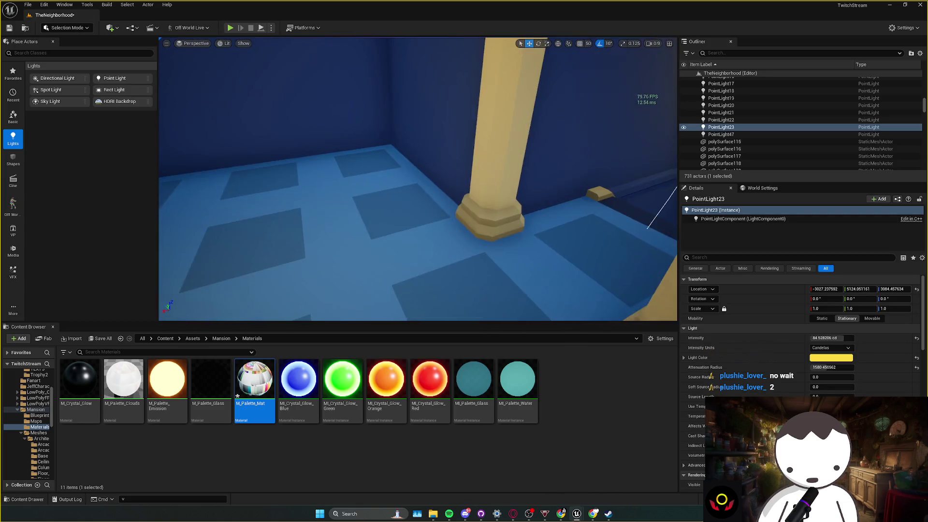
- Save the TheNeighborhood map and fly the view forward into the blue tiled room
{"action": "key", "text": "ctrl+s"}
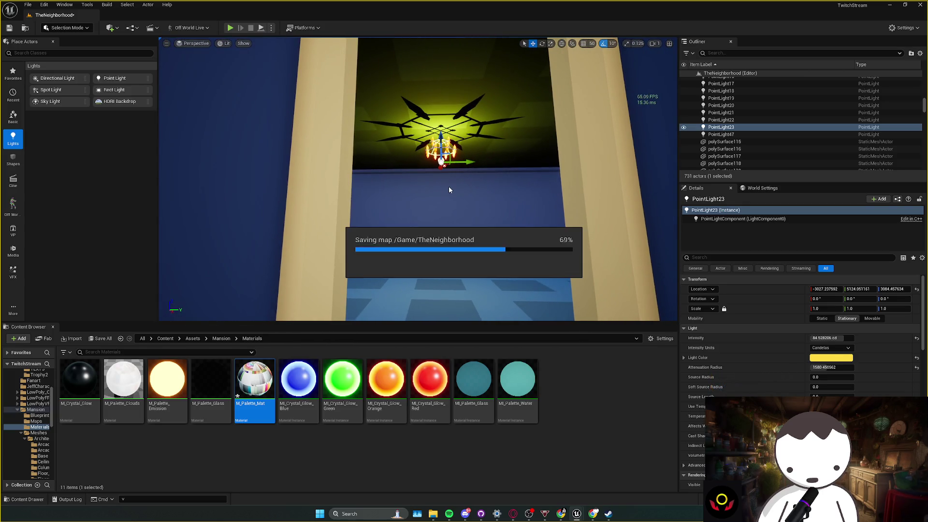
{"action": "key", "text": "s"}
{"action": "key", "text": "w"}
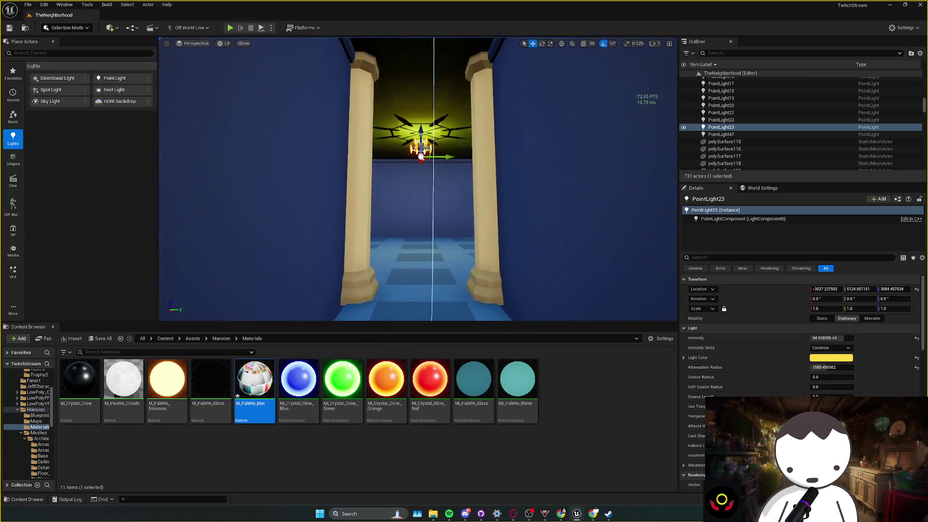
{"action": "key", "text": "ctrl+s"}
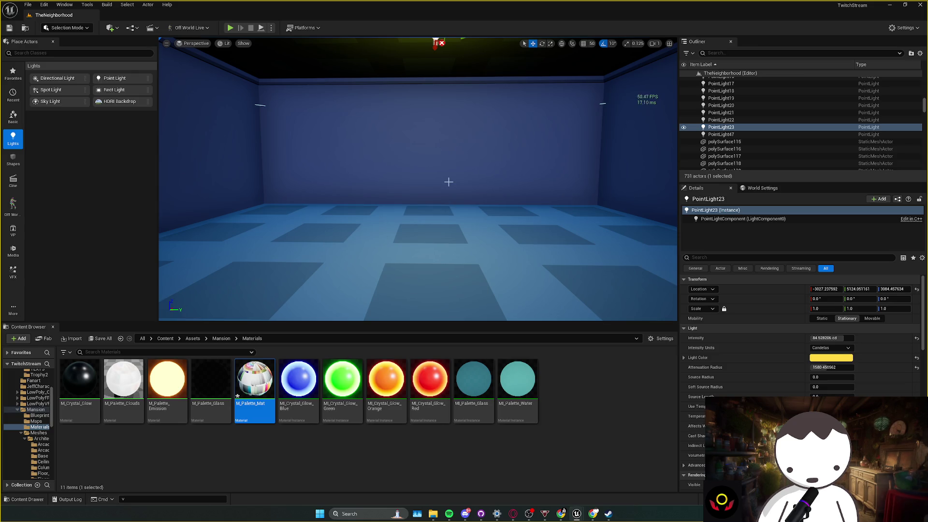
{"action": "scroll", "coordinate": [449, 182], "scroll_direction": "down", "scroll_amount": 6}
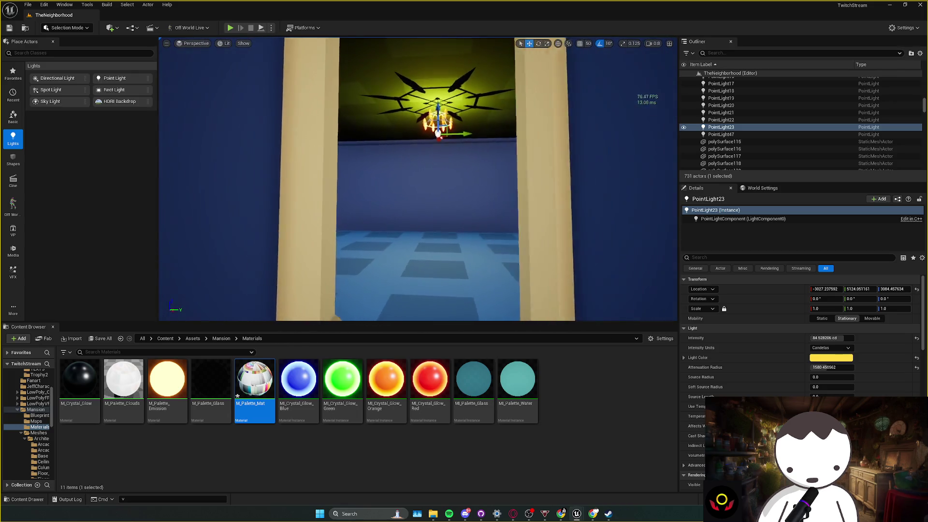
{"action": "left_click", "coordinate": [230, 28]}
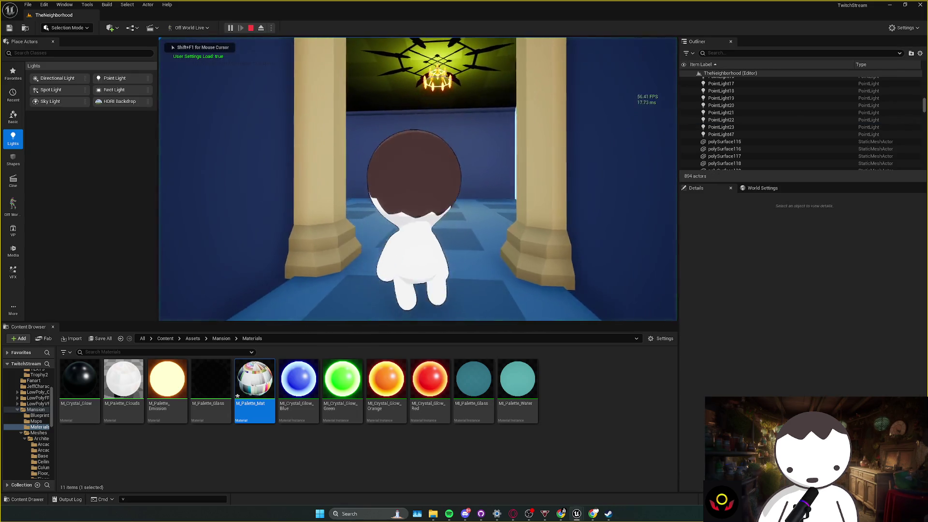
{"action": "key", "text": "w"}
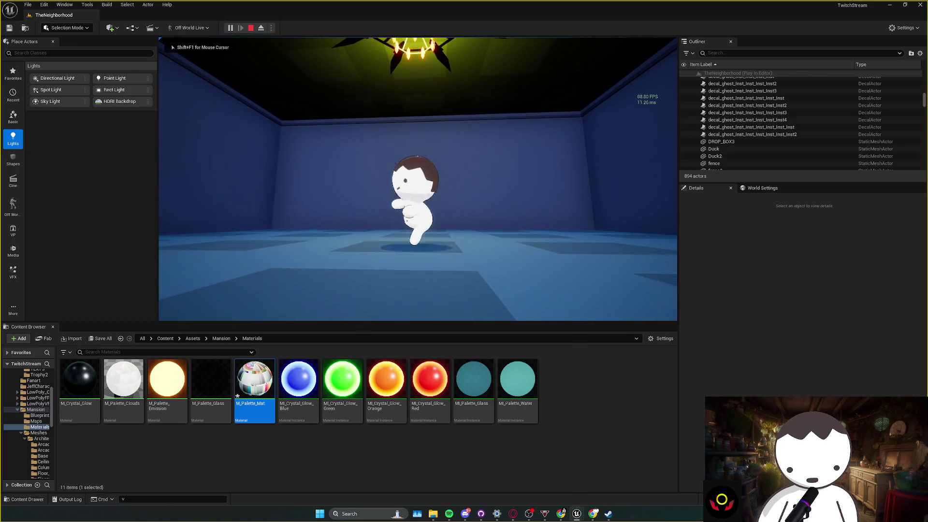
{"action": "key", "text": "w"}
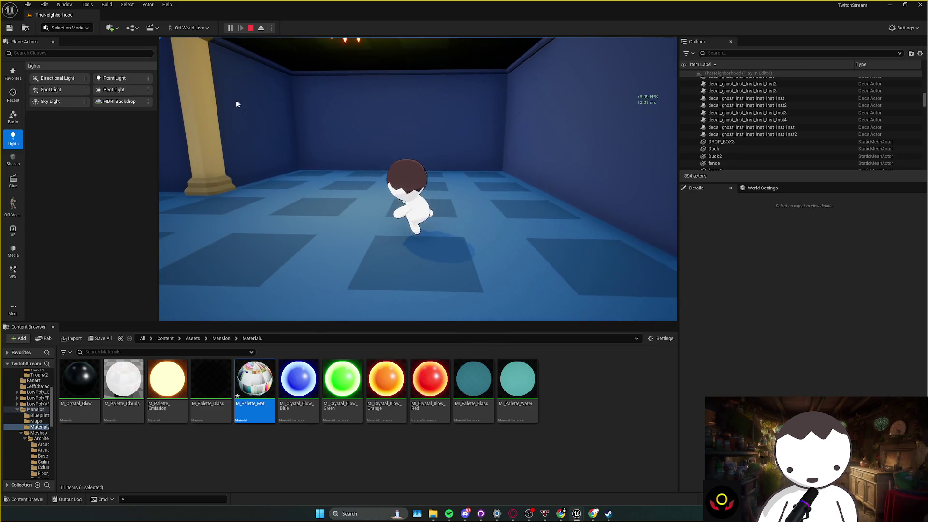
{"action": "key", "text": "Escape"}
{"action": "left_click_drag", "start_coordinate": [271, 169], "coordinate": [327, 165]}
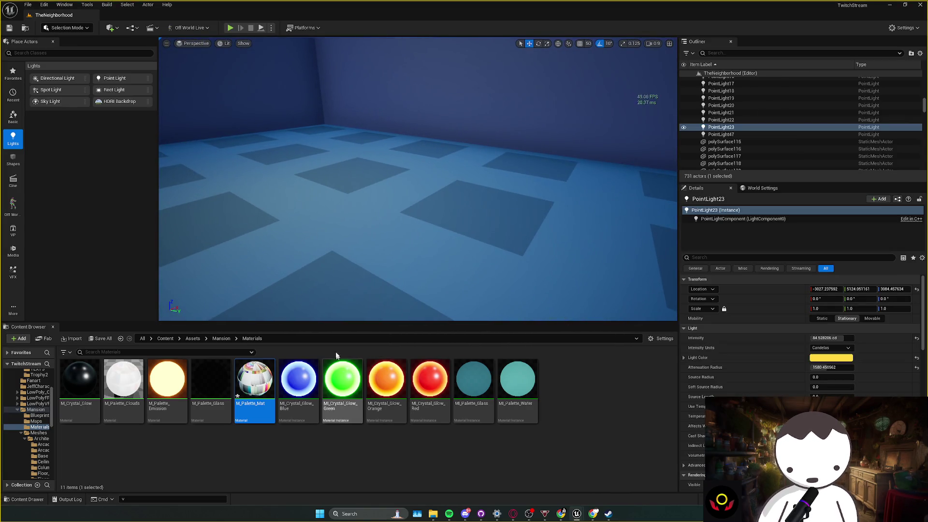
- Navigate down the chandelier corridor and select the arched door-and-wall set at its end
{"action": "key", "text": "f"}
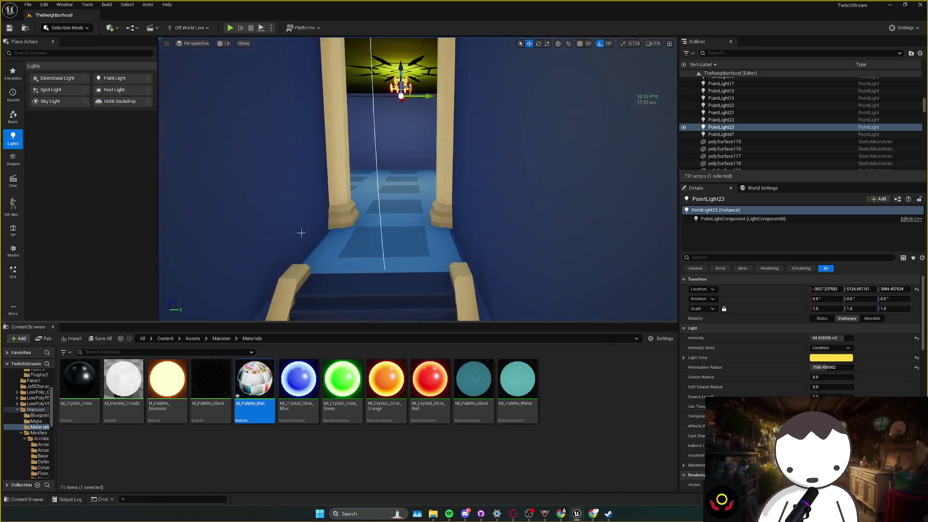
{"action": "mouse_move", "coordinate": [417, 179]}
{"action": "left_mouse_down"}
{"action": "mouse_move", "coordinate": [420, 203]}
{"action": "mouse_move", "coordinate": [416, 174]}
{"action": "left_mouse_up"}
{"action": "mouse_move", "coordinate": [437, 203]}
{"action": "left_mouse_down"}
{"action": "mouse_move", "coordinate": [425, 188]}
{"action": "mouse_move", "coordinate": [332, 194]}
{"action": "left_mouse_up"}
{"action": "left_click", "coordinate": [377, 196]}
- Duplicate BP_Door, BP_Door2 and the wall with Ctrl+D after undoing a stray delete
{"action": "mouse_move", "coordinate": [417, 179]}
{"action": "left_mouse_down"}
{"action": "mouse_move", "coordinate": [428, 303]}
{"action": "mouse_move", "coordinate": [425, 280]}
{"action": "mouse_move", "coordinate": [448, 252]}
{"action": "mouse_move", "coordinate": [404, 188]}
{"action": "left_mouse_up"}
{"action": "key", "text": "ctrl+v"}
{"action": "key", "text": "e"}
{"action": "key", "text": "Delete"}
{"action": "key", "text": "ctrl+z"}
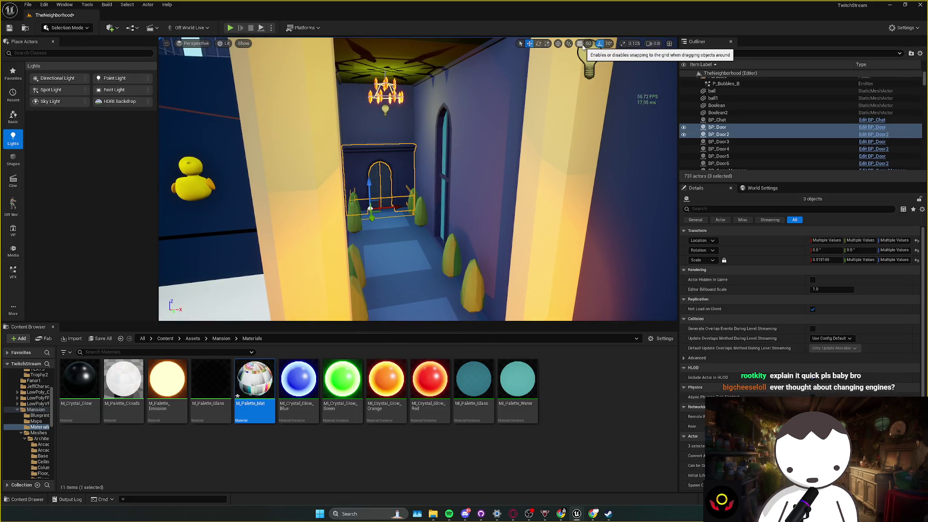
{"action": "key", "text": "ctrl+d"}
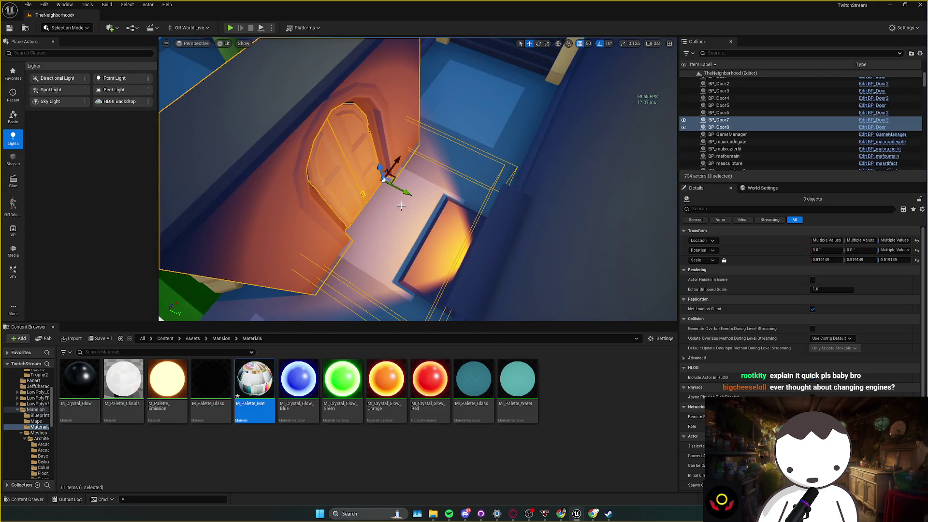
- Switch the copied door set back to the move gizmo and frame it at the stairs
{"action": "key", "text": "e"}
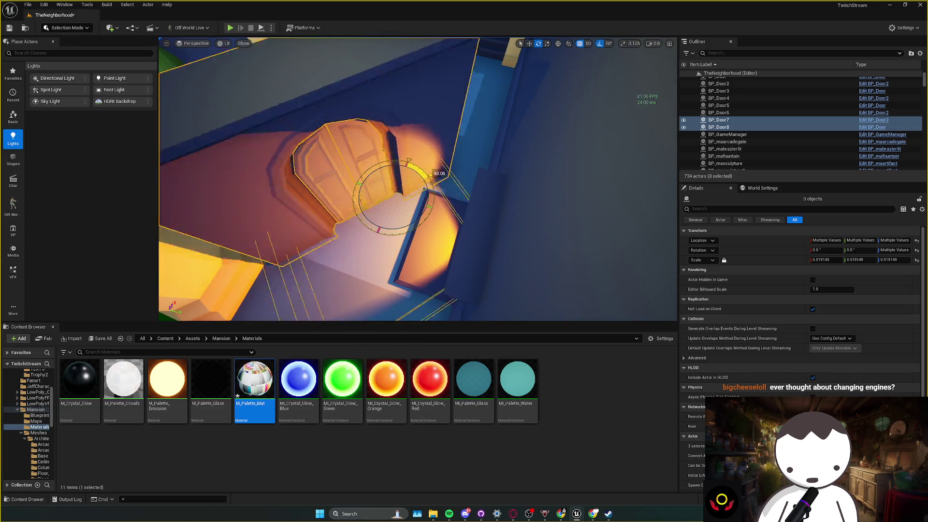
{"action": "key", "text": "w"}
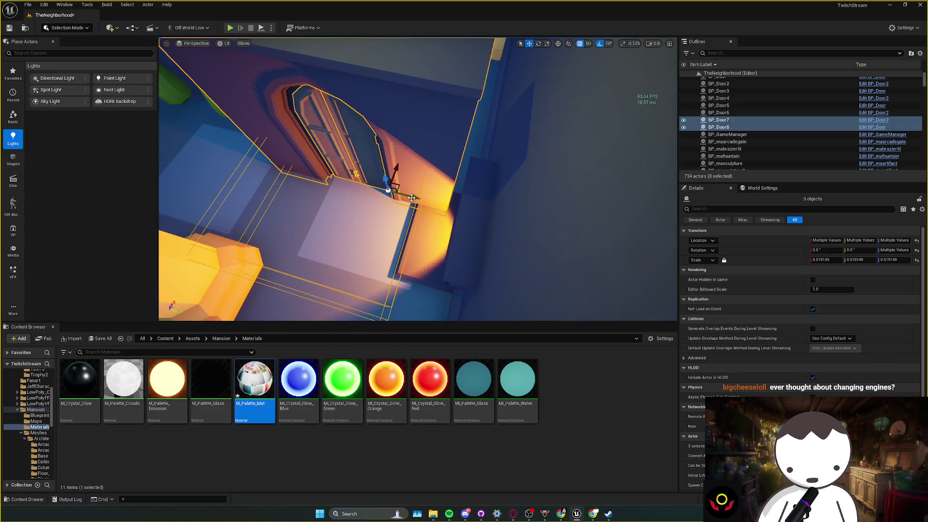
{"action": "mouse_move", "coordinate": [459, 200]}
{"action": "left_mouse_down"}
{"action": "mouse_move", "coordinate": [414, 181]}
{"action": "mouse_move", "coordinate": [409, 165]}
{"action": "left_mouse_up"}
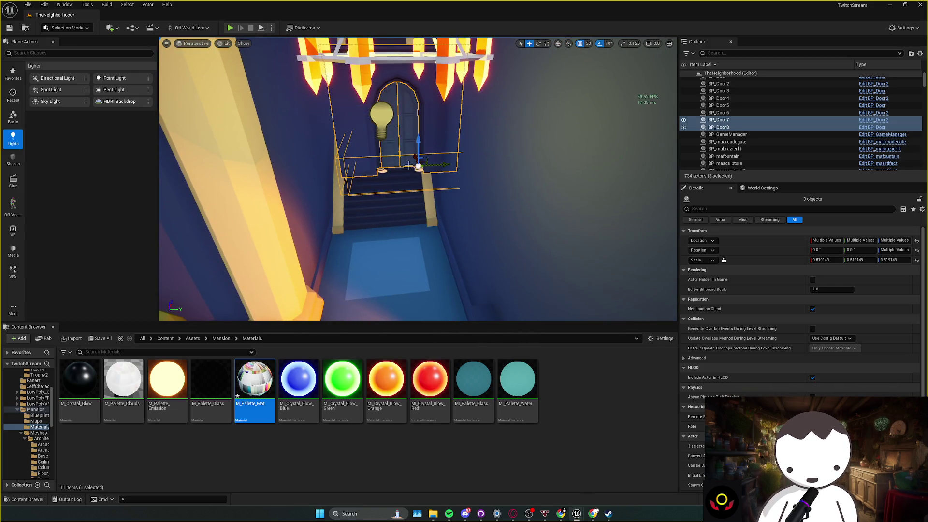
{"action": "key", "text": "f"}
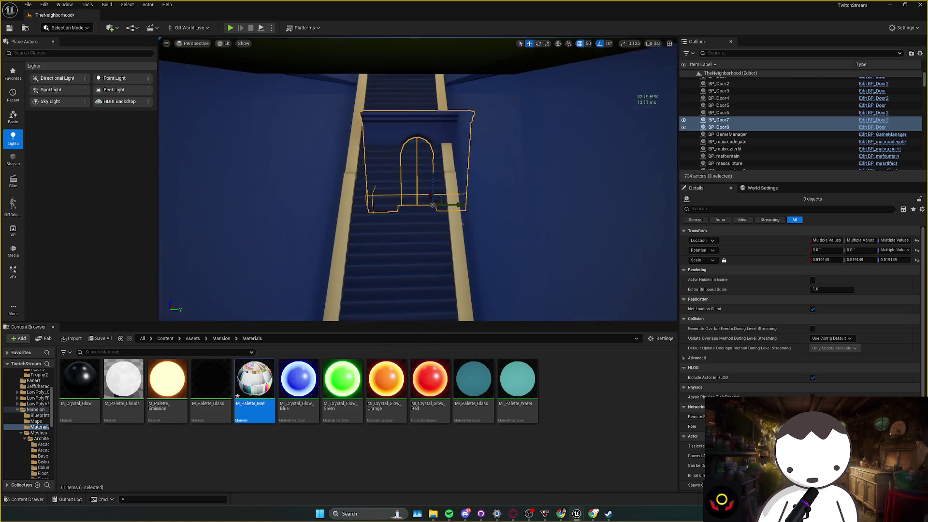
{"action": "mouse_move", "coordinate": [433, 205]}
{"action": "left_mouse_down"}
{"action": "mouse_move", "coordinate": [421, 204]}
{"action": "mouse_move", "coordinate": [470, 212]}
{"action": "mouse_move", "coordinate": [500, 231]}
{"action": "mouse_move", "coordinate": [433, 231]}
{"action": "left_mouse_up"}
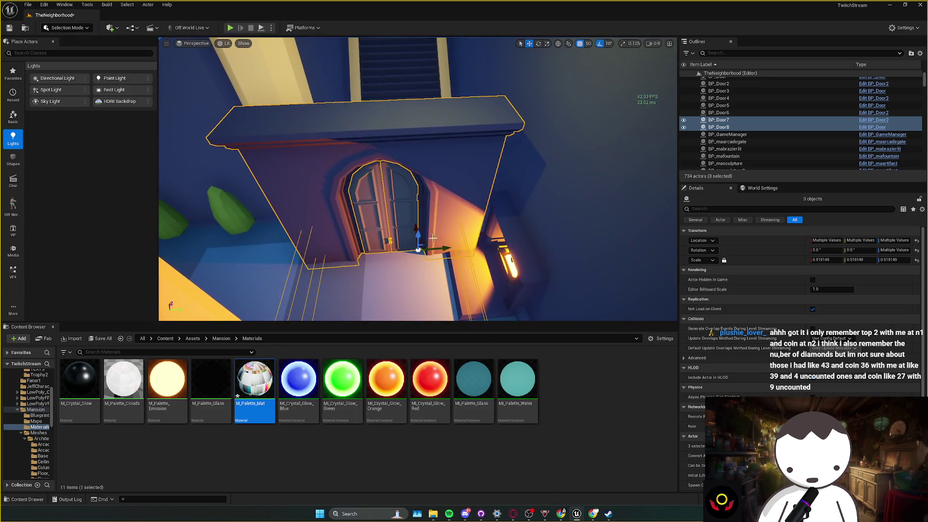
- Select the Wall_Door_400x303 group and adjust its placement, undoing unwanted moves
{"action": "left_click", "coordinate": [450, 202]}
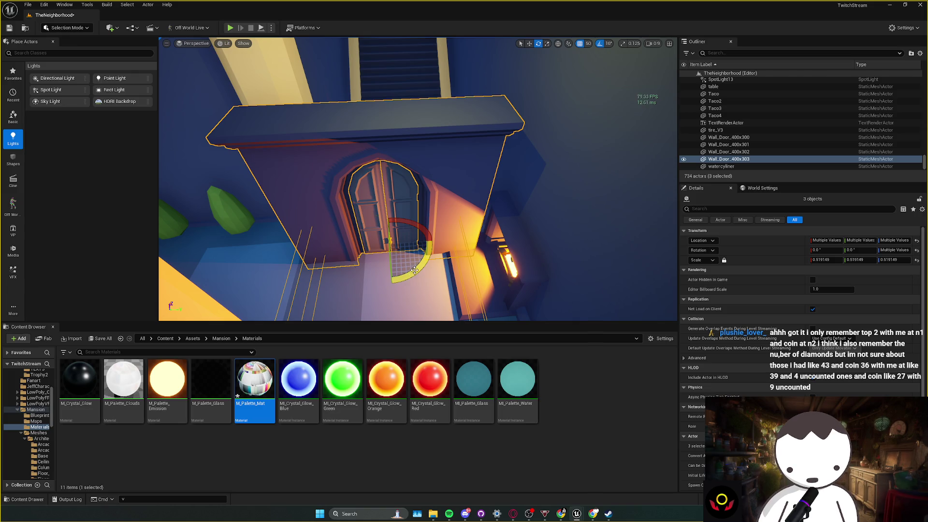
{"action": "key", "text": "w"}
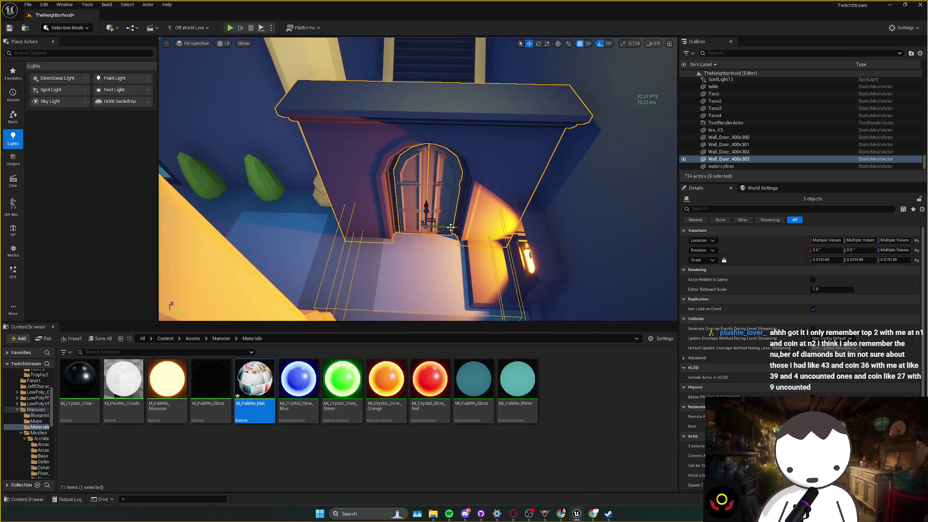
{"action": "key", "text": "ctrl+z"}
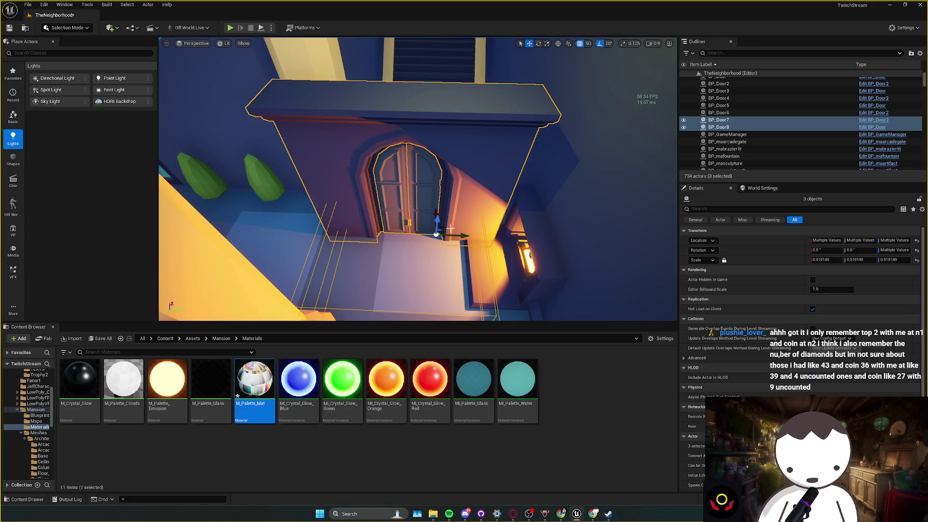
{"action": "left_click_drag", "start_coordinate": [450, 228], "coordinate": [451, 236]}
{"action": "key", "text": "ctrl+z"}
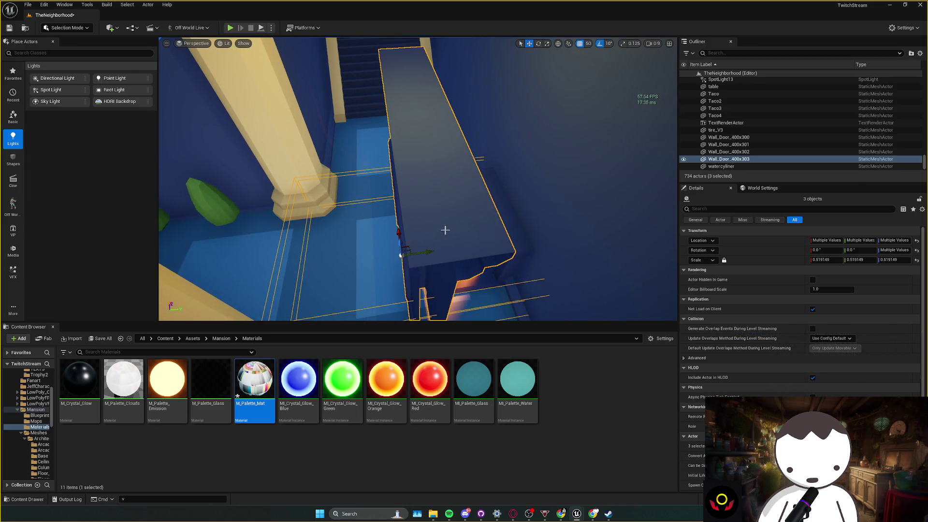
{"action": "key", "text": "f"}
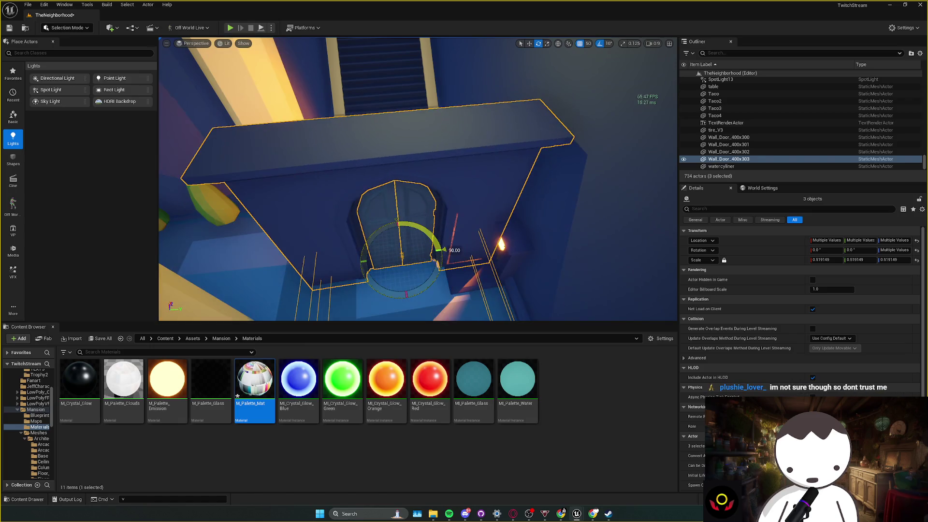
{"action": "left_click_drag", "start_coordinate": [399, 235], "coordinate": [400, 226]}
- Check the door between the pillars, save the map, and switch to Twitch Stream Manager
{"action": "mouse_move", "coordinate": [384, 178]}
{"action": "left_mouse_down"}
{"action": "mouse_move", "coordinate": [391, 170]}
{"action": "mouse_move", "coordinate": [400, 194]}
{"action": "mouse_move", "coordinate": [396, 151]}
{"action": "left_mouse_up"}
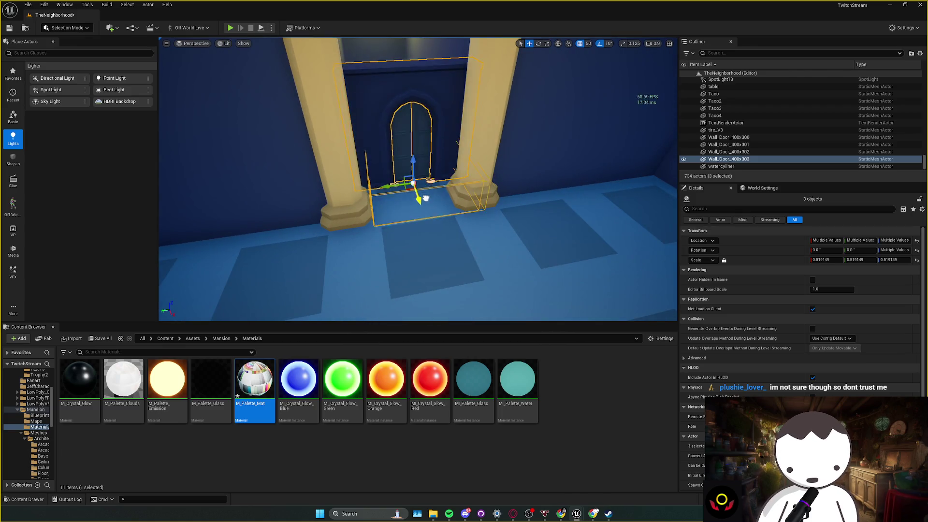
{"action": "mouse_move", "coordinate": [404, 198]}
{"action": "left_mouse_down"}
{"action": "mouse_move", "coordinate": [399, 181]}
{"action": "mouse_move", "coordinate": [411, 203]}
{"action": "mouse_move", "coordinate": [435, 190]}
{"action": "mouse_move", "coordinate": [443, 211]}
{"action": "mouse_move", "coordinate": [435, 205]}
{"action": "mouse_move", "coordinate": [424, 223]}
{"action": "mouse_move", "coordinate": [425, 213]}
{"action": "mouse_move", "coordinate": [422, 246]}
{"action": "left_mouse_up"}
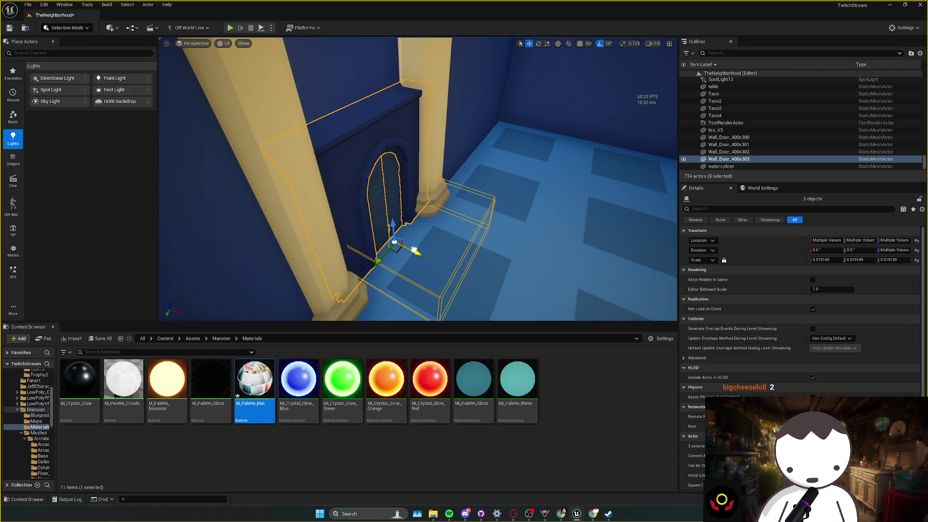
{"action": "key", "text": "ctrl+s"}
{"action": "key", "text": "alt+Tab"}
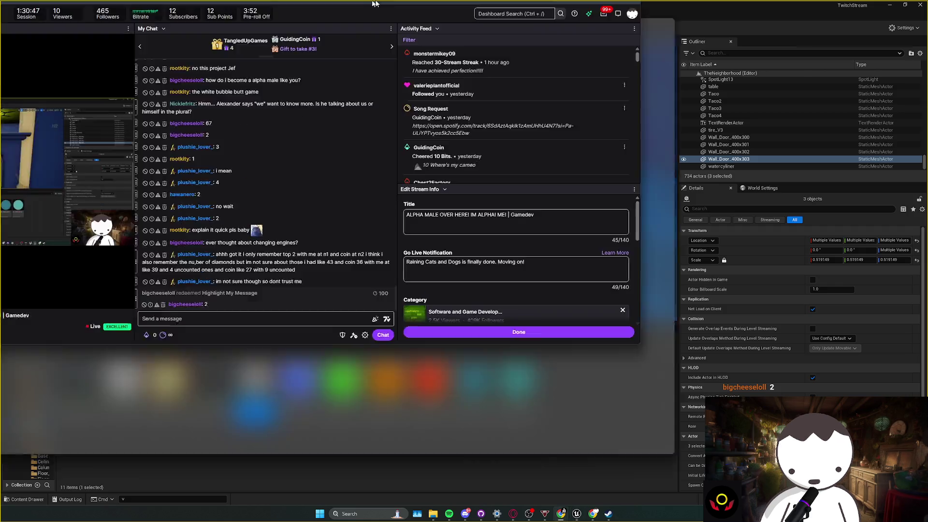
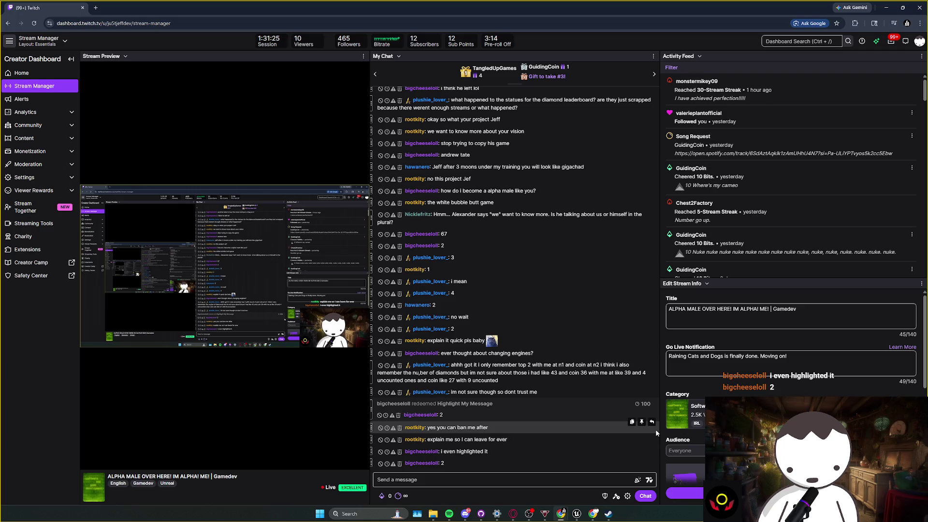
- Scale the arched Wall_Door_400x303 piece and both door leaves to about 0.768
{"action": "mouse_move", "coordinate": [531, 8]}
{"action": "left_mouse_down"}
{"action": "mouse_move", "coordinate": [315, 109]}
{"action": "mouse_move", "coordinate": [0, 112]}
{"action": "left_mouse_up"}
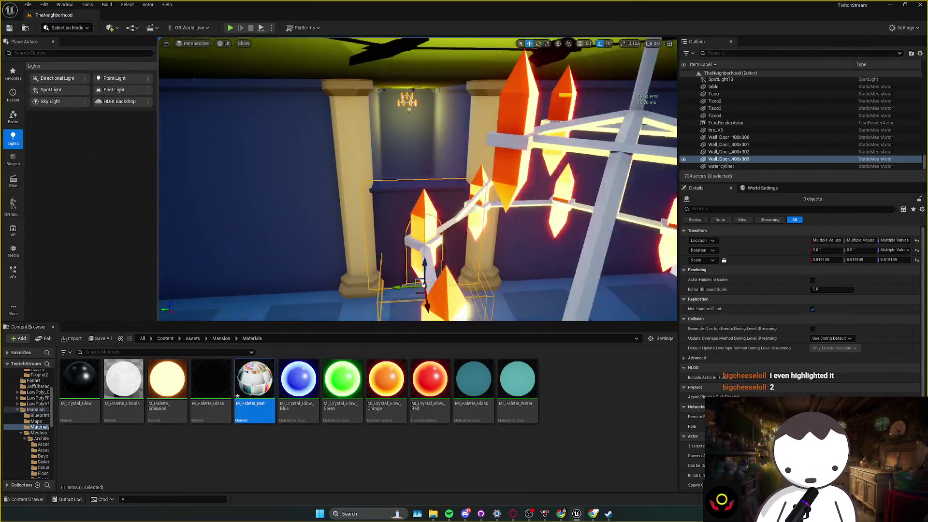
{"action": "left_click_drag", "start_coordinate": [421, 218], "coordinate": [442, 206]}
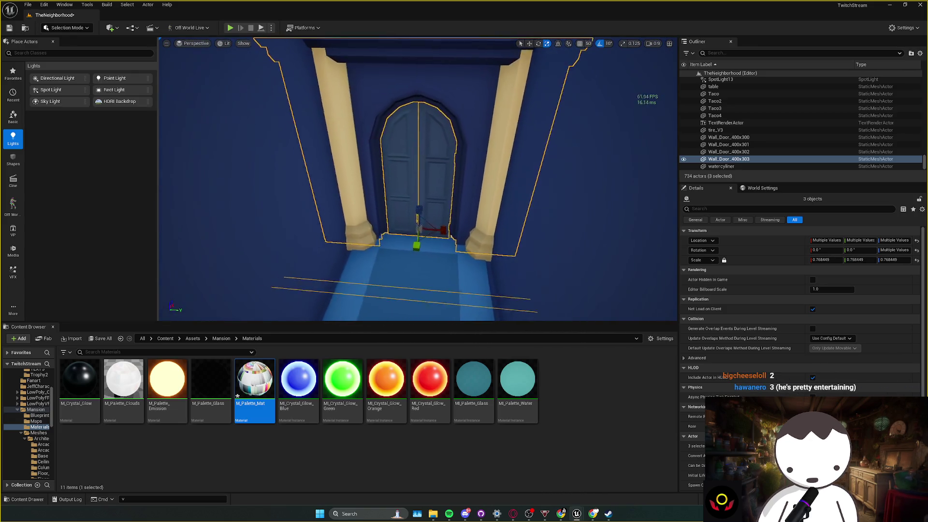
{"action": "key", "text": "Escape"}
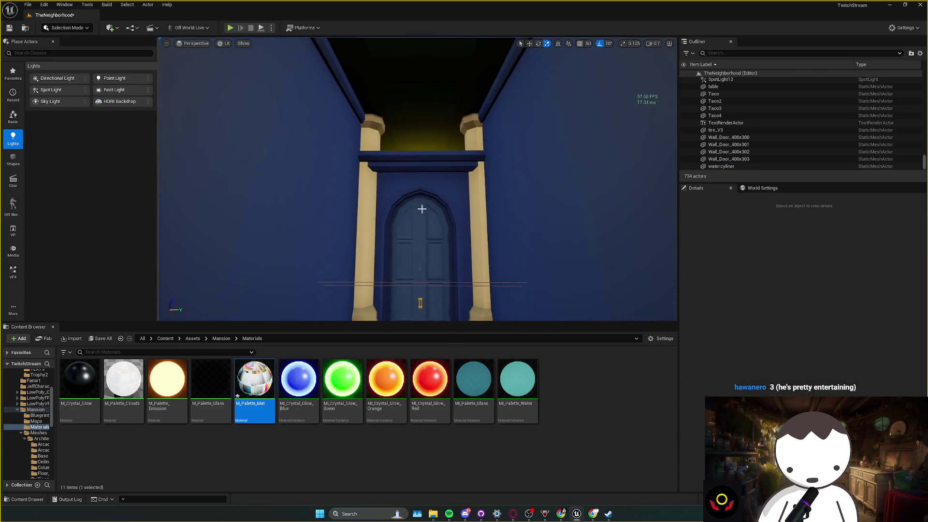
- Reselect the arched wall door piece and door leaves, narrowing to the left door leaf
{"action": "left_click", "coordinate": [418, 195]}
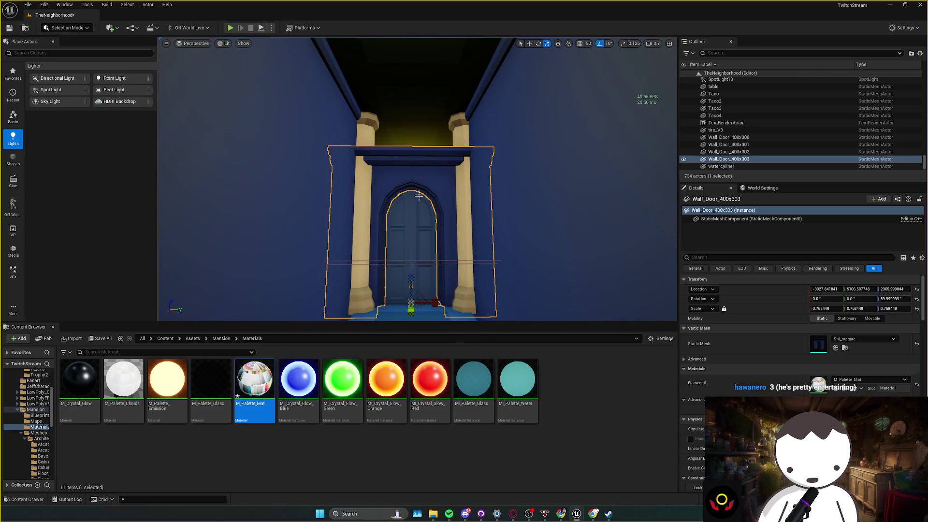
{"action": "left_click", "coordinate": [399, 248], "text": "ctrl"}
{"action": "left_click", "coordinate": [423, 292], "text": "ctrl"}
{"action": "left_click", "coordinate": [719, 120]}
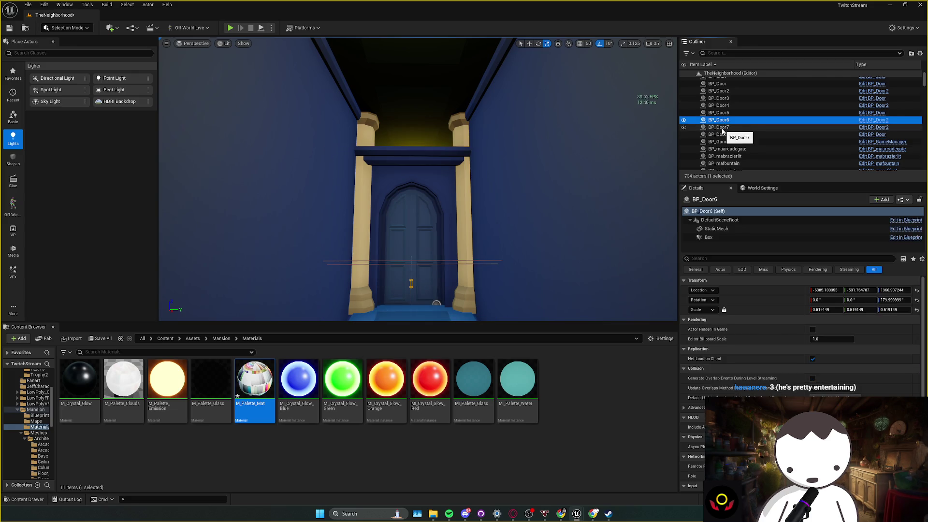
{"action": "key", "text": "ctrl+z"}
{"action": "key", "text": "ctrl+z"}
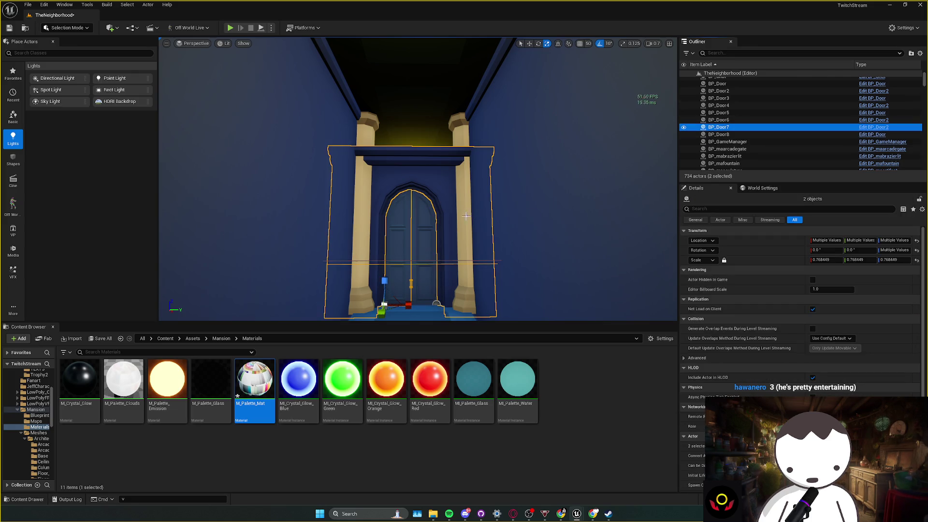
{"action": "key", "text": "ctrl+z"}
{"action": "key", "text": "ctrl+z"}
{"action": "key", "text": "ctrl+z"}
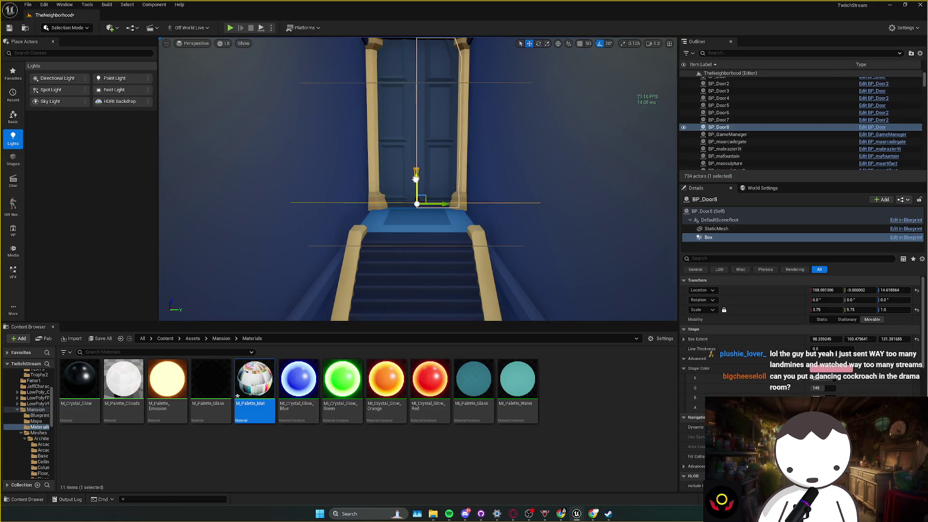
{"action": "scroll", "coordinate": [414, 200], "scroll_direction": "down", "scroll_amount": 5}
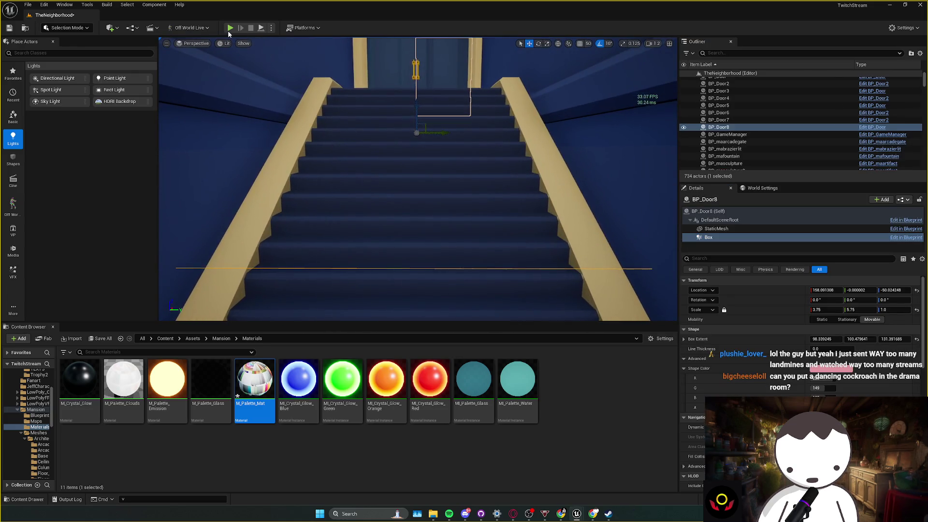
- Run a quick play-test of the level
{"action": "key", "text": "alt+p"}
{"action": "key", "text": "w"}
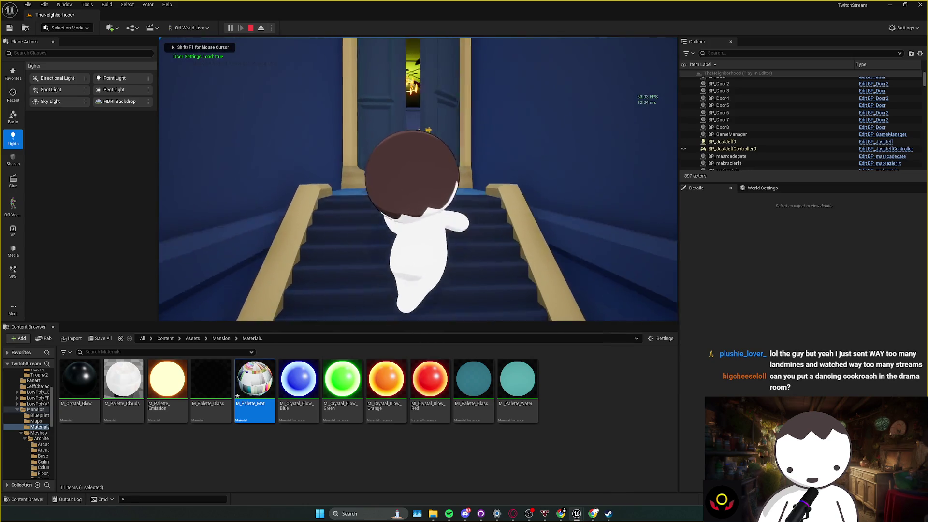
{"action": "key", "text": "Escape"}
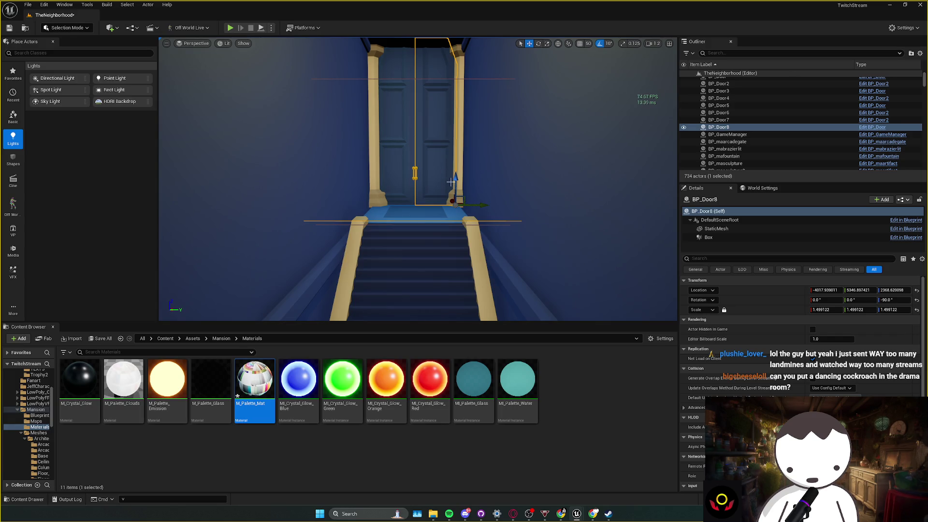
- Raise BP_Door8's Box trigger component higher in the doorway, to about Z 97.5
{"action": "left_click", "coordinate": [390, 168]}
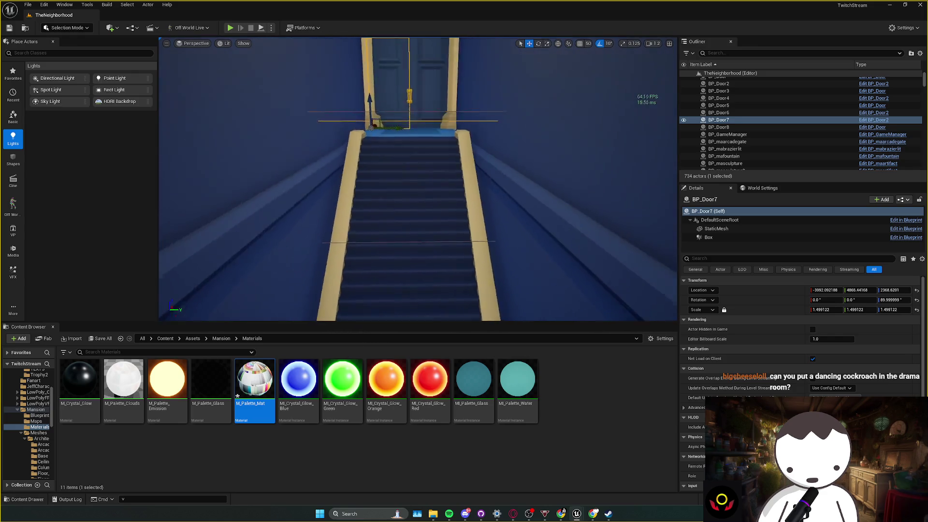
{"action": "left_click", "coordinate": [439, 131]}
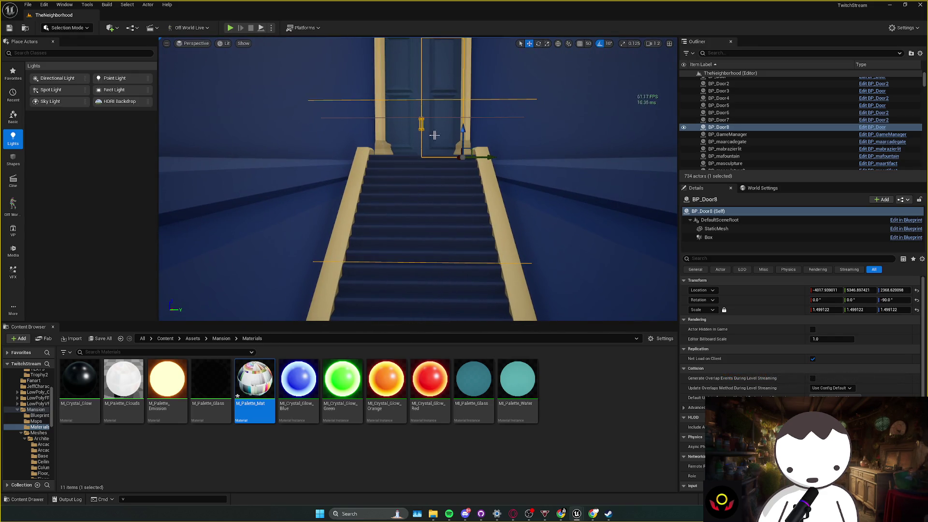
{"action": "left_click", "coordinate": [705, 238]}
{"action": "left_click_drag", "start_coordinate": [425, 139], "coordinate": [431, 104]}
{"action": "left_click", "coordinate": [414, 89]}
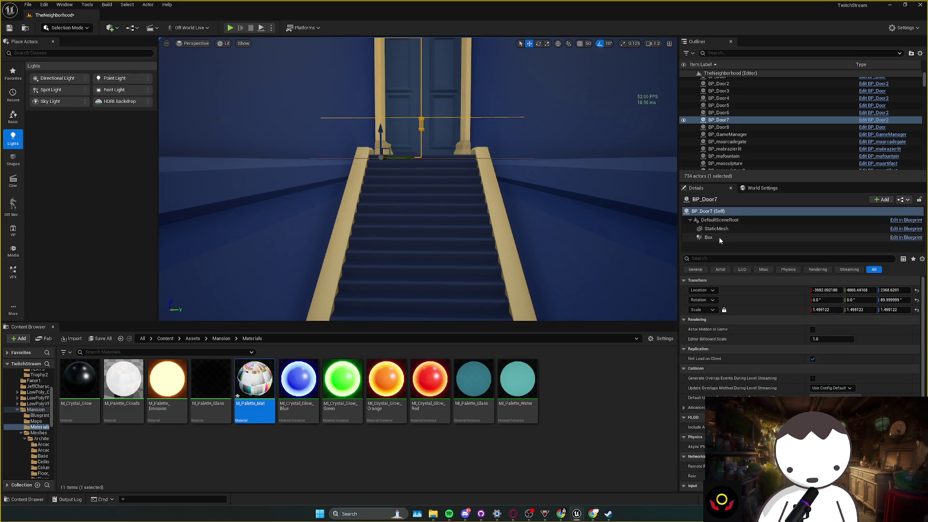
{"action": "left_click", "coordinate": [414, 89]}
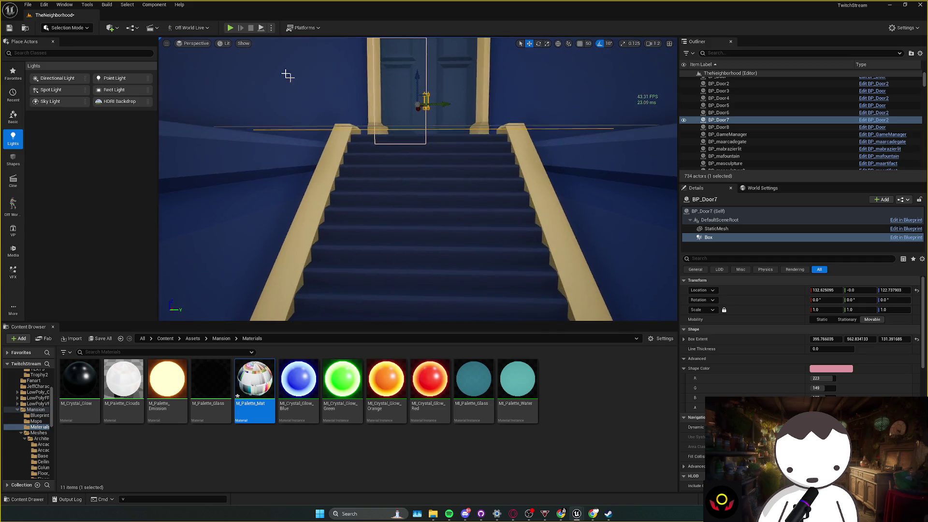
- Play-test walking the character up the stairs through the doorway, then switch to the Twitch channel page
{"action": "left_click", "coordinate": [231, 28]}
{"action": "key", "text": "w"}
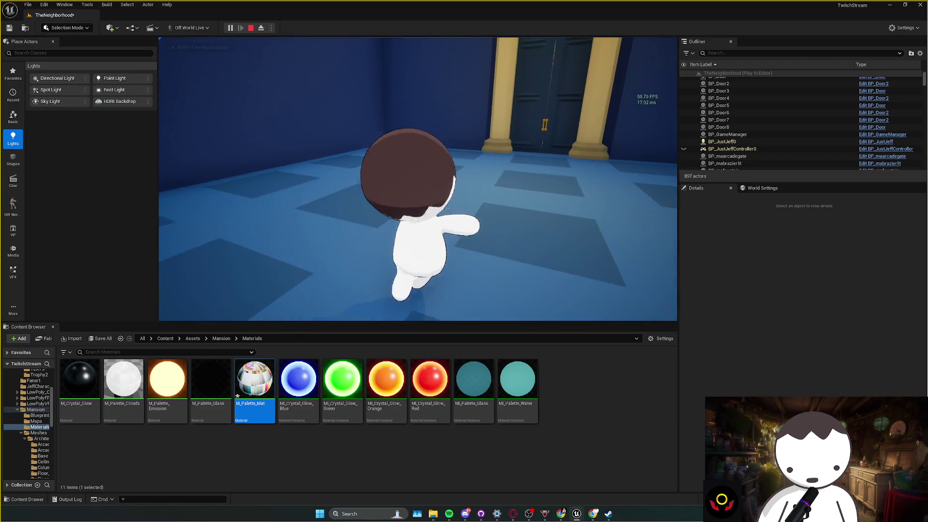
{"action": "key", "text": "Escape"}
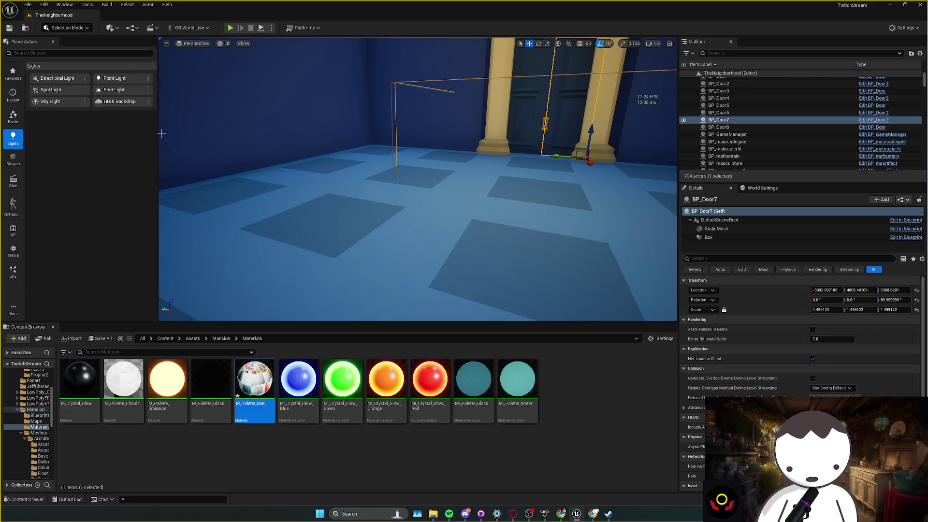
{"action": "mouse_move", "coordinate": [205, 148]}
{"action": "left_mouse_down"}
{"action": "mouse_move", "coordinate": [251, 141]}
{"action": "mouse_move", "coordinate": [275, 58]}
{"action": "mouse_move", "coordinate": [330, 195]}
{"action": "mouse_move", "coordinate": [229, 163]}
{"action": "left_mouse_up"}
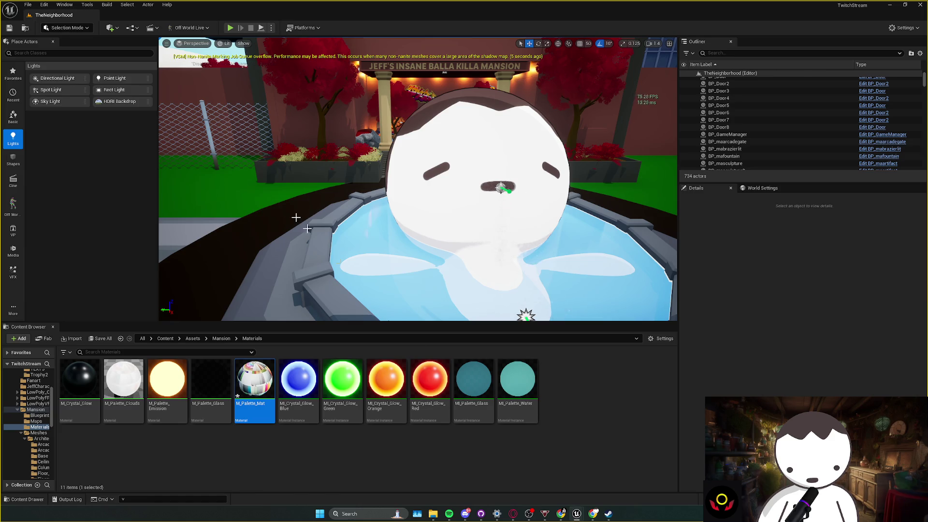
{"action": "mouse_move", "coordinate": [592, 515]}
{"action": "left_click", "coordinate": [628, 479]}
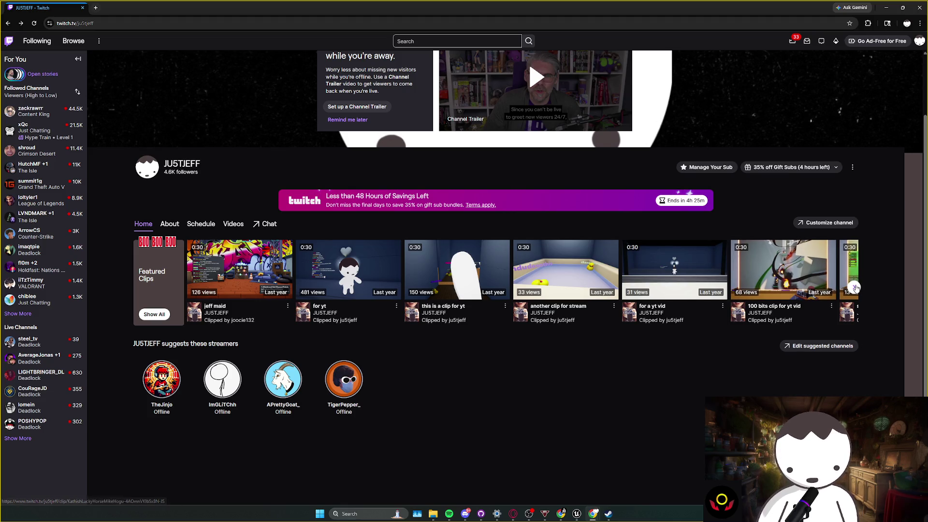
- Page through the featured clips and go to the channel's Videos page
{"action": "left_click", "coordinate": [854, 287]}
{"action": "scroll", "coordinate": [604, 379], "scroll_direction": "up", "scroll_amount": 1}
{"action": "scroll", "coordinate": [648, 387], "scroll_direction": "down", "scroll_amount": 1}
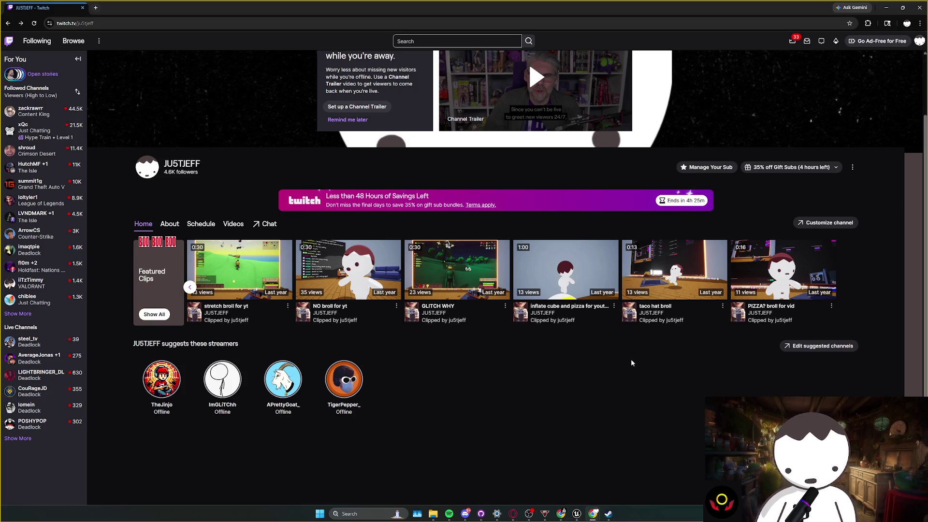
{"action": "left_click", "coordinate": [233, 224]}
{"action": "scroll", "coordinate": [332, 319], "scroll_direction": "down", "scroll_amount": 1}
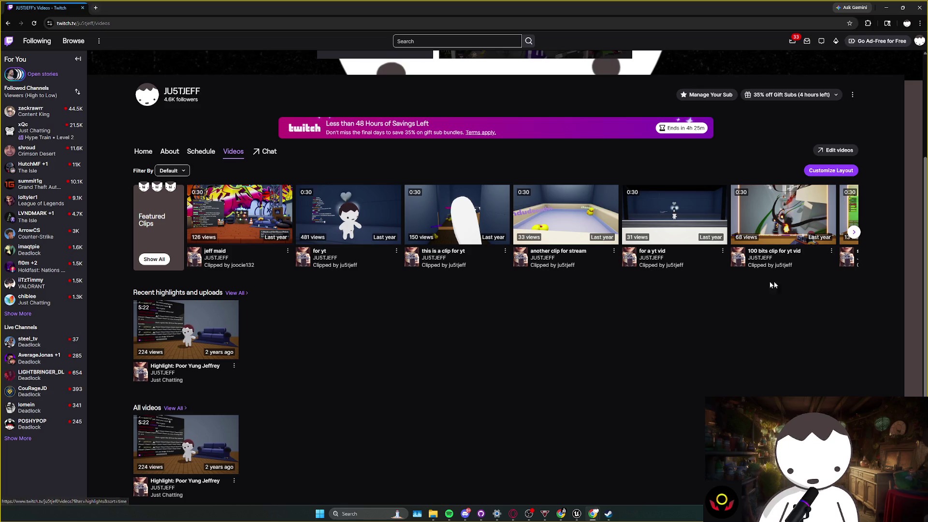
{"action": "left_click", "coordinate": [854, 232]}
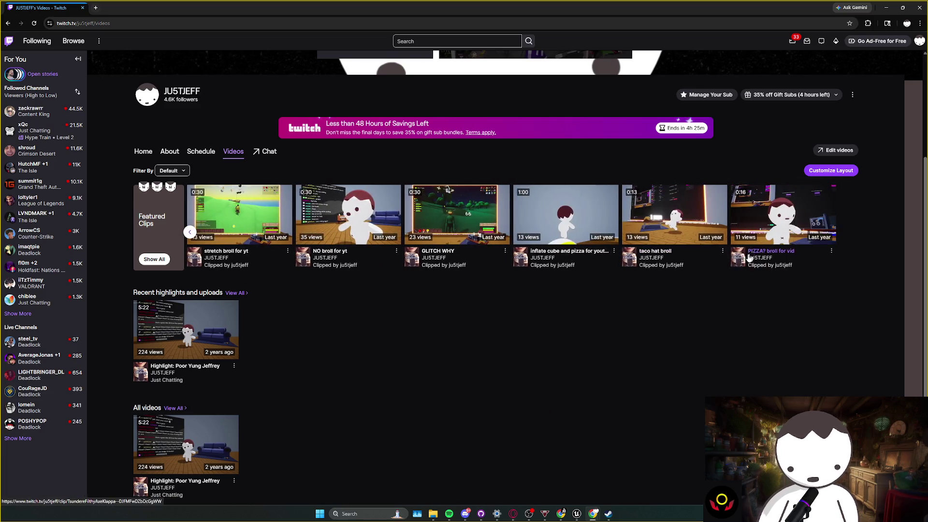
{"action": "scroll", "coordinate": [435, 343], "scroll_direction": "down", "scroll_amount": 1}
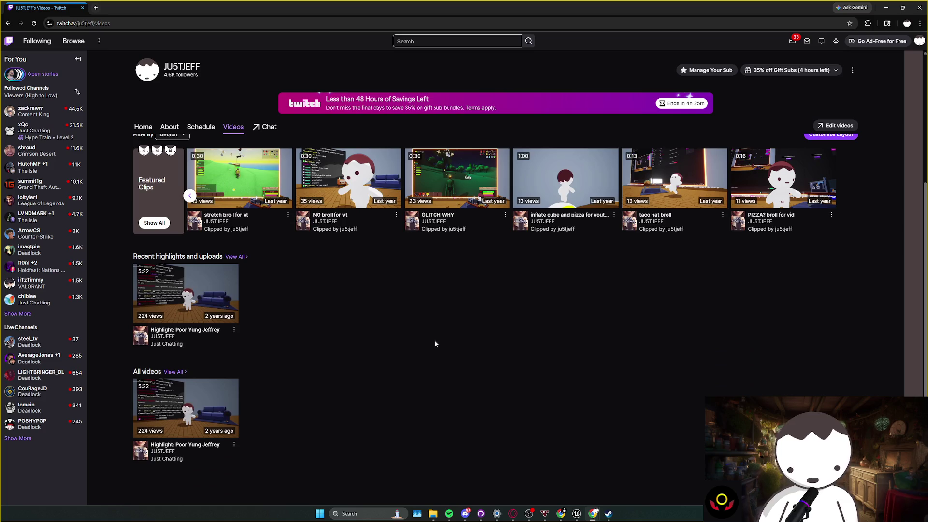
- Watch the NO broll for yt clip, pause the noticed me clip, and return to Unreal
{"action": "left_click", "coordinate": [349, 185]}
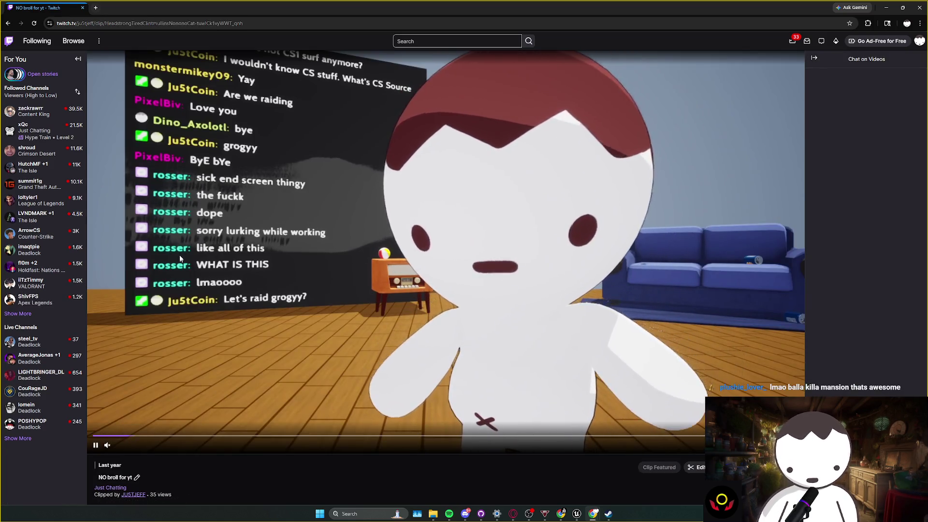
{"action": "key", "text": "alt+Left"}
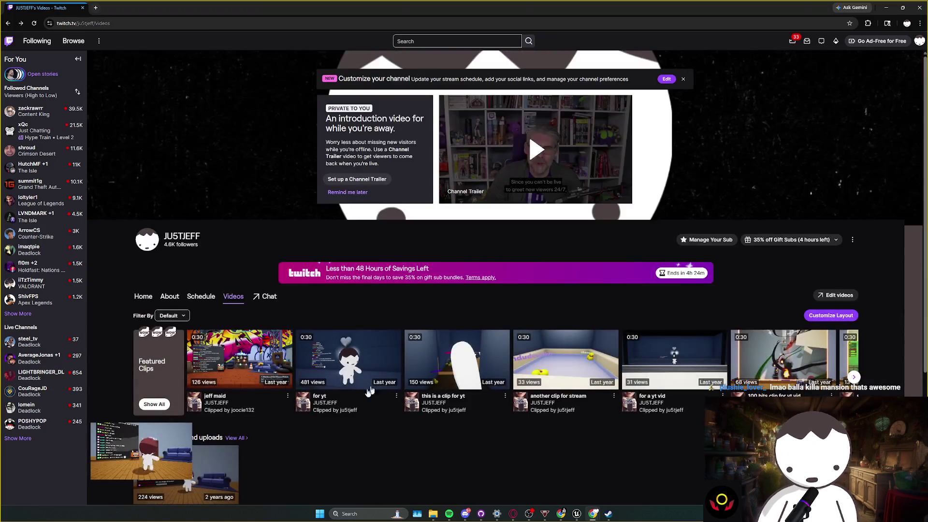
{"action": "left_click", "coordinate": [192, 431]}
{"action": "left_click", "coordinate": [277, 362]}
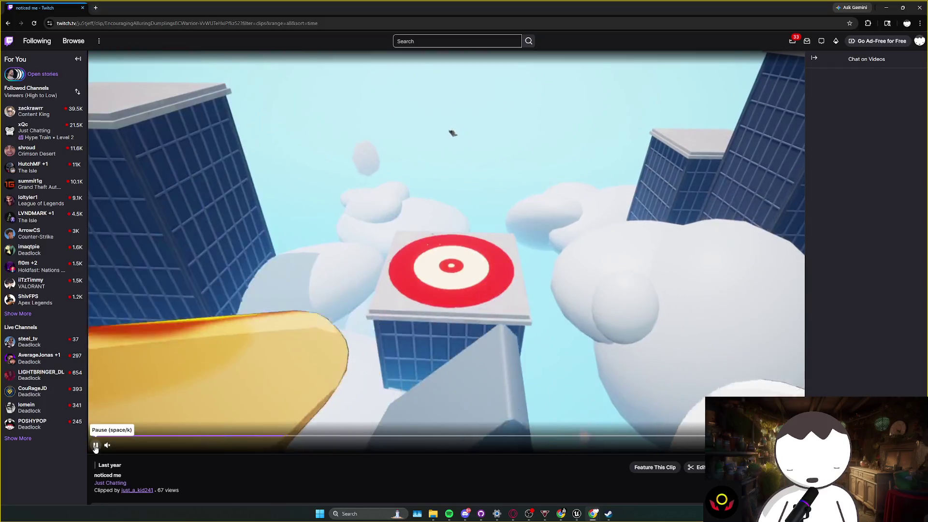
{"action": "left_click", "coordinate": [95, 446]}
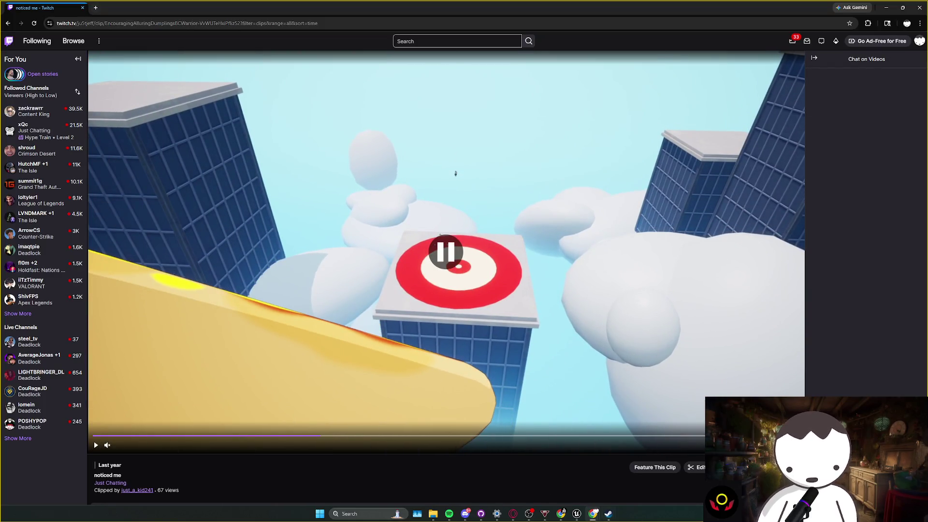
{"action": "mouse_move", "coordinate": [573, 511]}
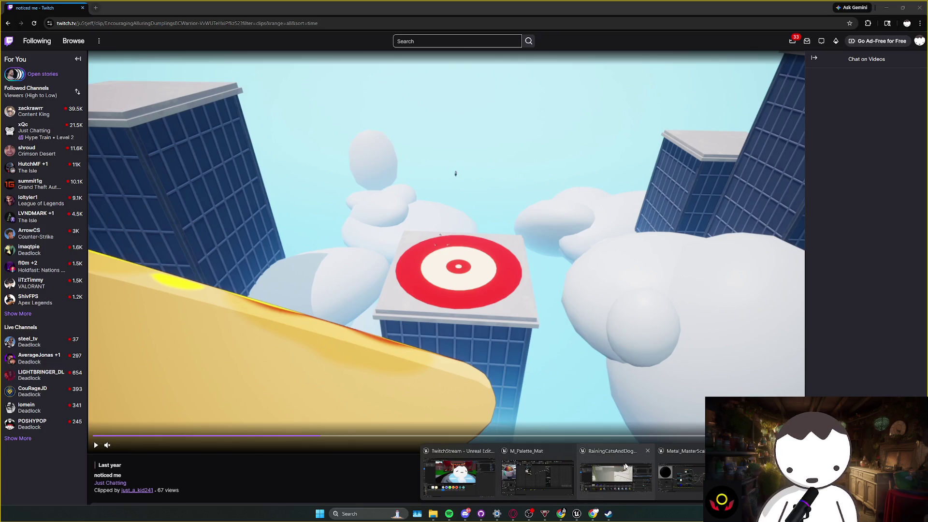
{"action": "left_click", "coordinate": [560, 478]}
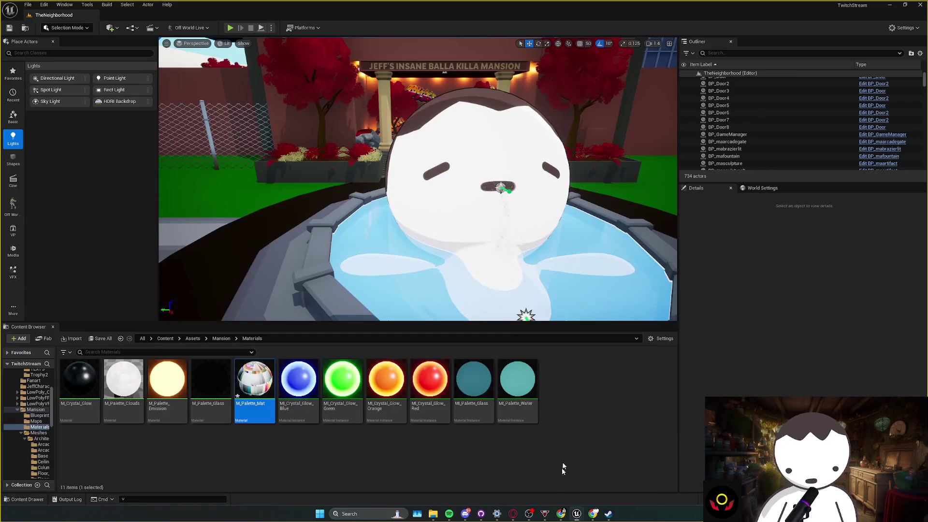
{"action": "left_click_drag", "start_coordinate": [475, 279], "coordinate": [245, 45]}
{"action": "left_click", "coordinate": [230, 27]}
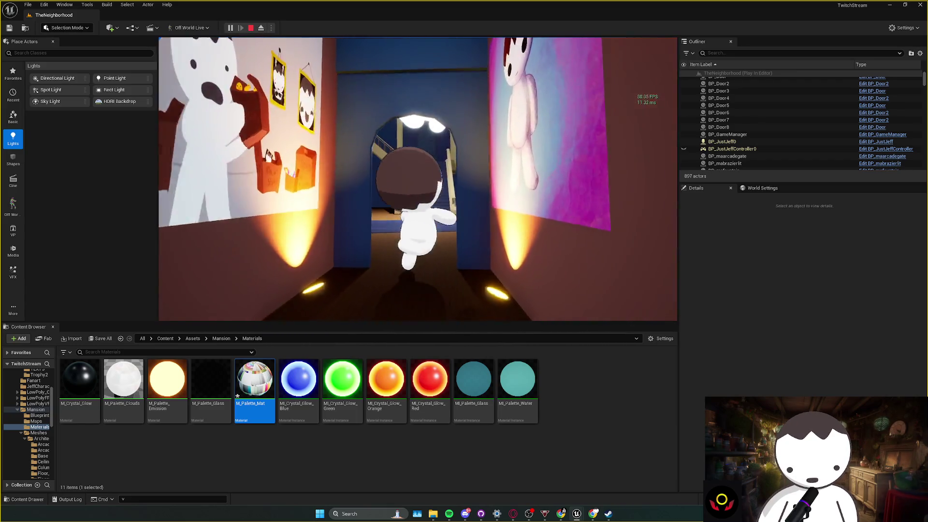
{"action": "key", "text": "w"}
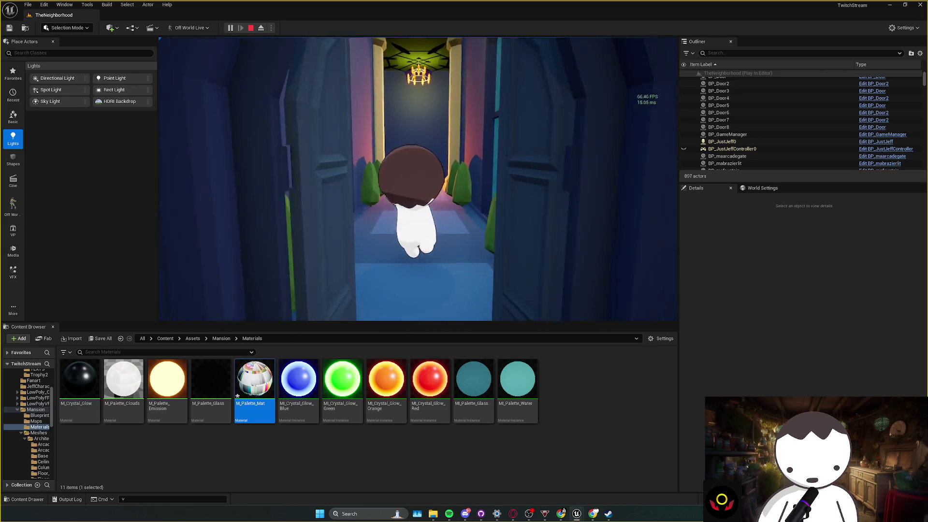
{"action": "key", "text": "w"}
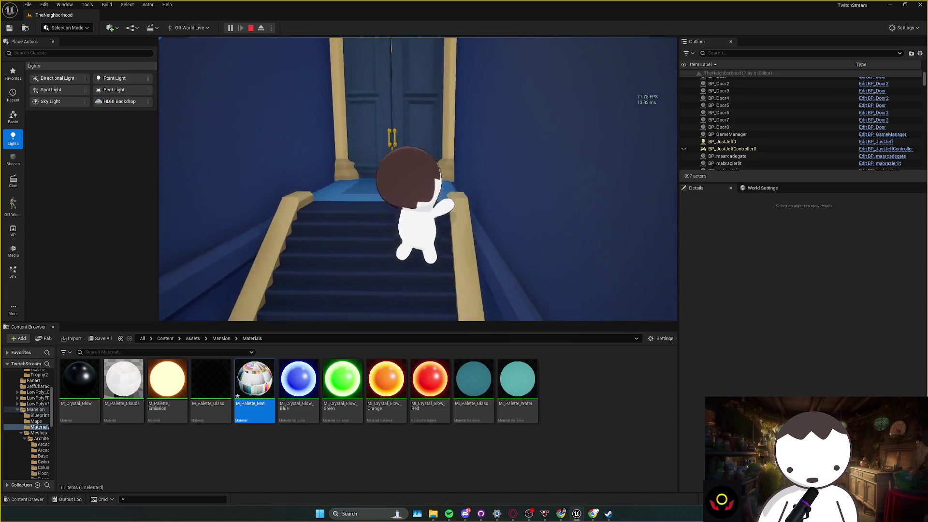
{"action": "key", "text": "w"}
{"action": "key", "text": "a"}
{"action": "key", "text": "Escape"}
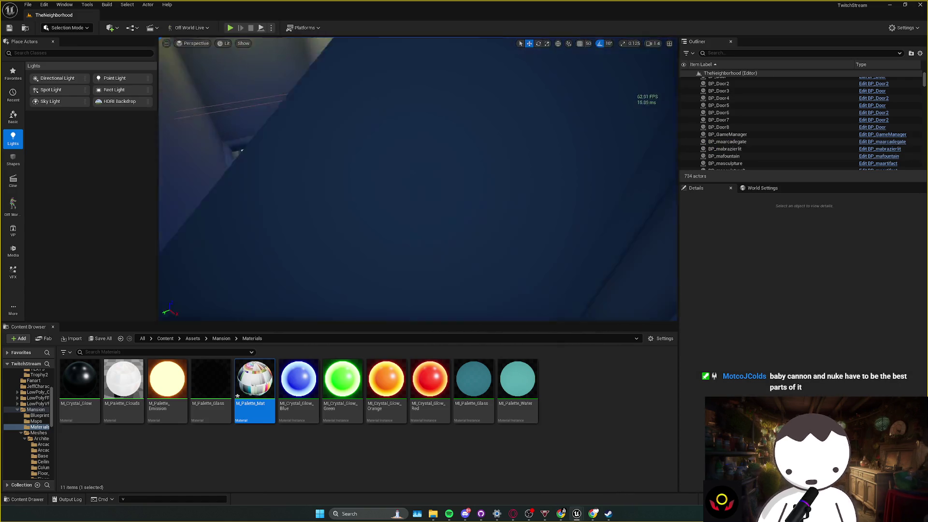
- Save the level, fly down to the tiled floor, and bring up the Content Browser
{"action": "key", "text": "ctrl+s"}
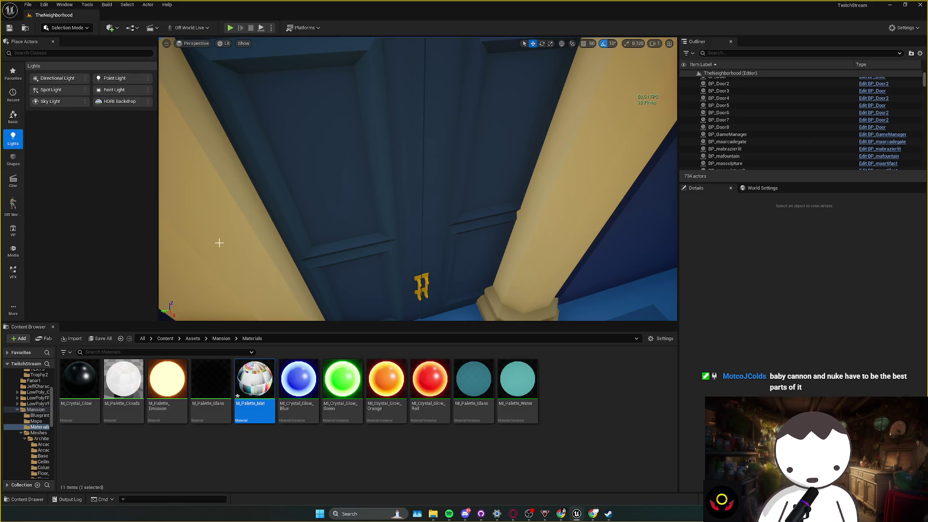
{"action": "mouse_move", "coordinate": [215, 241]}
{"action": "left_mouse_down"}
{"action": "mouse_move", "coordinate": [215, 290]}
{"action": "mouse_move", "coordinate": [232, 203]}
{"action": "left_mouse_up"}
{"action": "scroll", "coordinate": [228, 213], "scroll_direction": "up", "scroll_amount": 1}
{"action": "key", "text": "ctrl+b"}
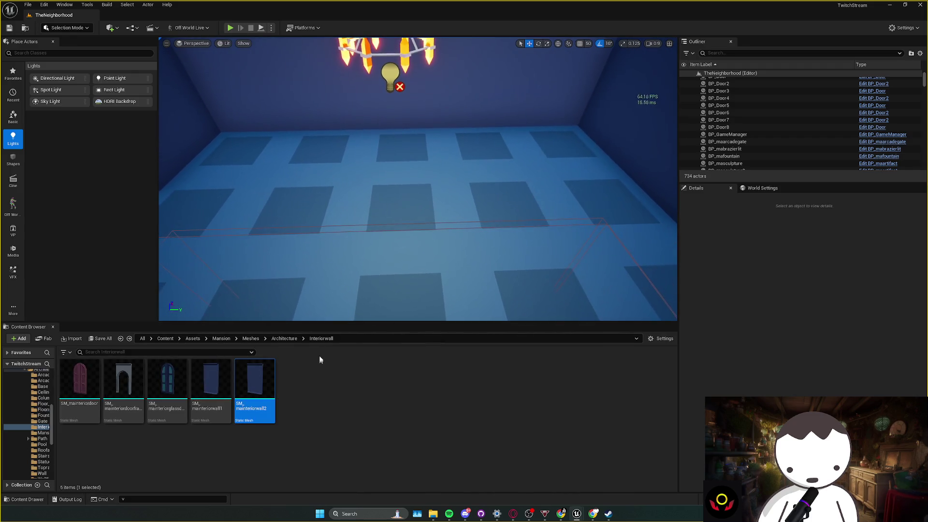
- Go back up to Architecture and peek into the Path and Base folders
{"action": "key", "text": "alt+Left"}
{"action": "scroll", "coordinate": [334, 399], "scroll_direction": "down", "scroll_amount": 1}
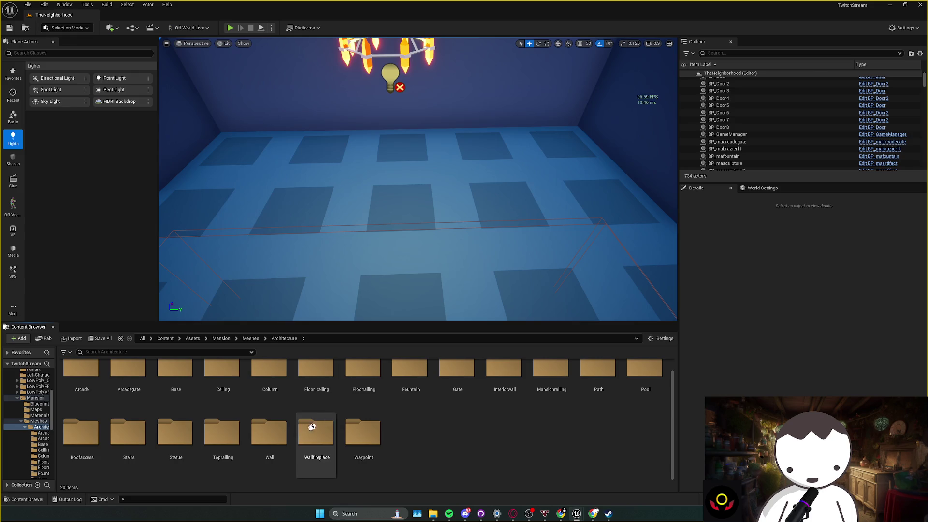
{"action": "scroll", "coordinate": [176, 445], "scroll_direction": "up", "scroll_amount": 1}
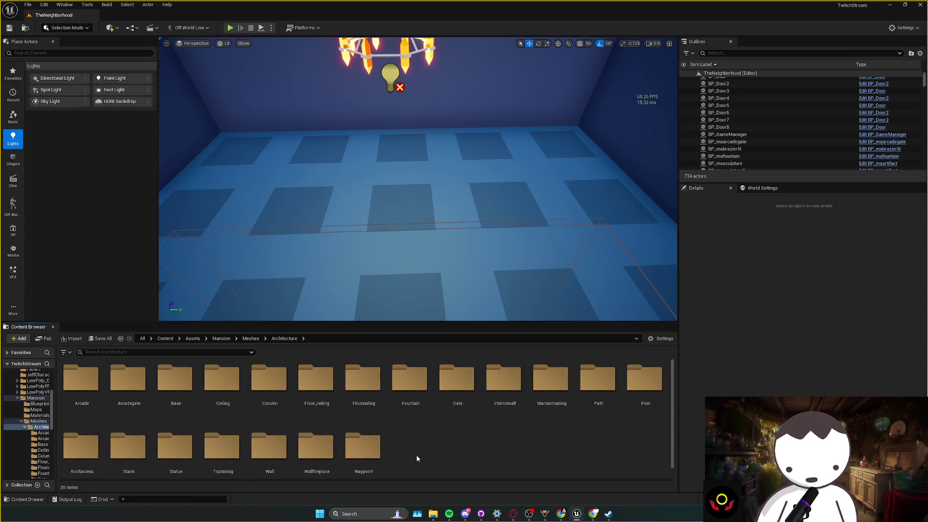
{"action": "double_click", "coordinate": [599, 411]}
{"action": "key", "text": "alt+Left"}
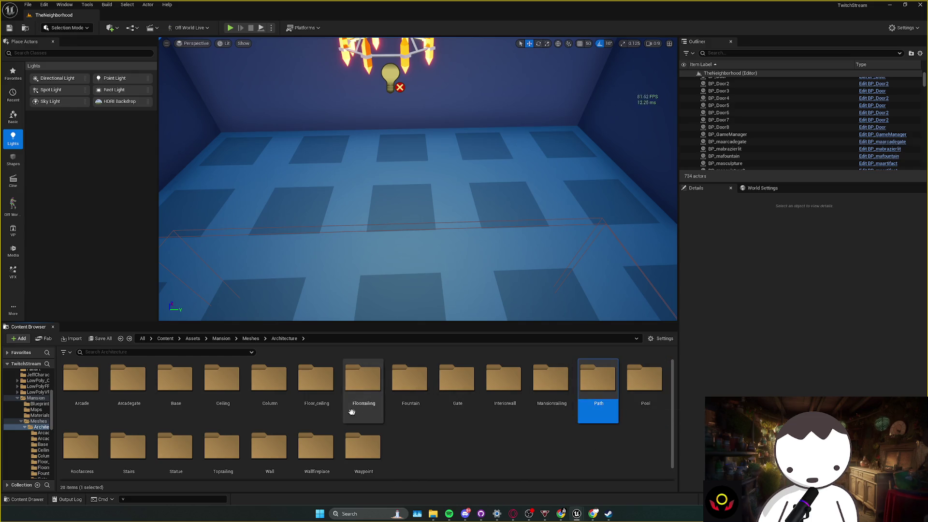
{"action": "scroll", "coordinate": [305, 452], "scroll_direction": "down", "scroll_amount": 1}
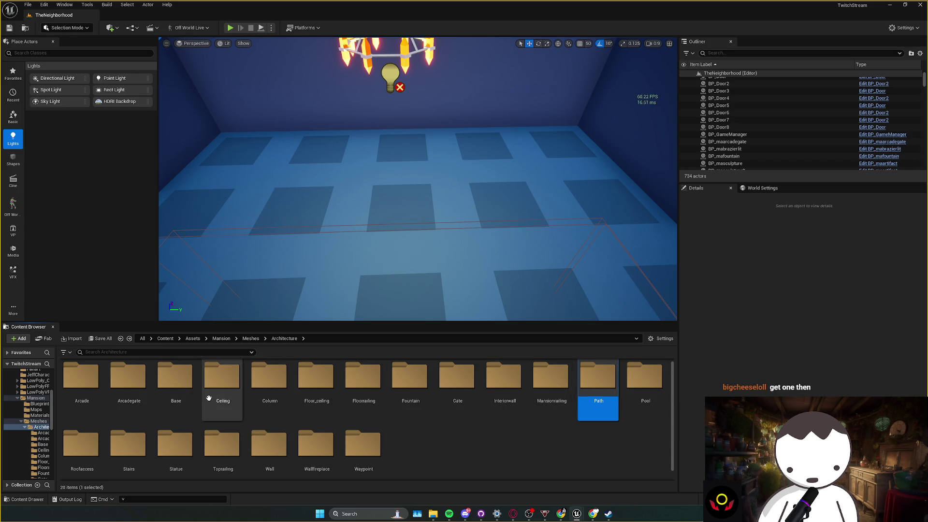
{"action": "double_click", "coordinate": [179, 391]}
{"action": "key", "text": "alt+Left"}
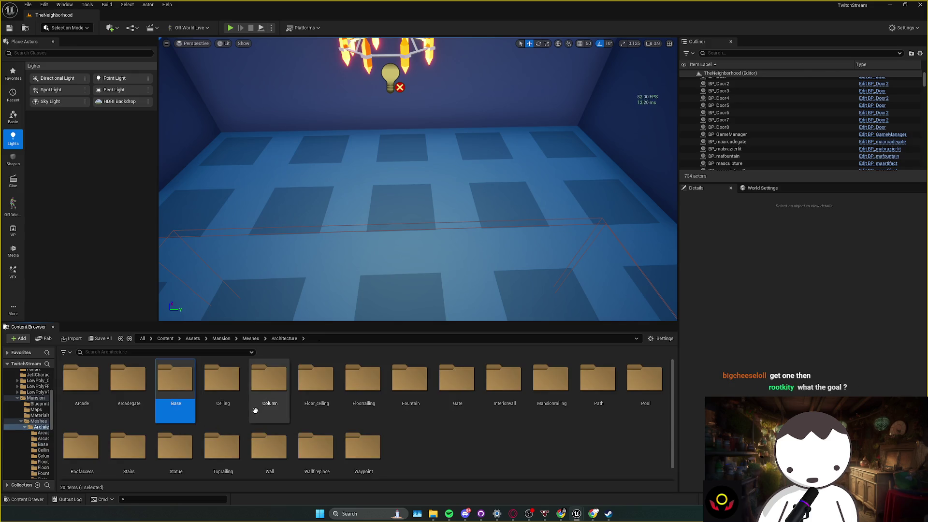
{"action": "scroll", "coordinate": [118, 454], "scroll_direction": "down", "scroll_amount": 1}
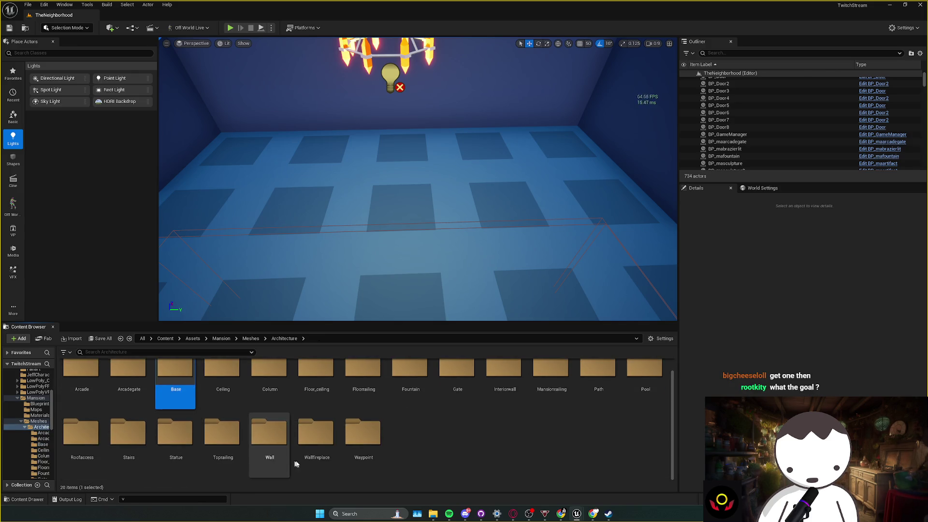
- Check the Floorrailing folder, then go up to the Meshes folder
{"action": "left_click", "coordinate": [364, 457]}
{"action": "scroll", "coordinate": [363, 457], "scroll_direction": "up", "scroll_amount": 1}
{"action": "double_click", "coordinate": [362, 384]}
{"action": "key", "text": "alt+Left"}
{"action": "left_click", "coordinate": [332, 394]}
{"action": "left_click", "coordinate": [251, 339]}
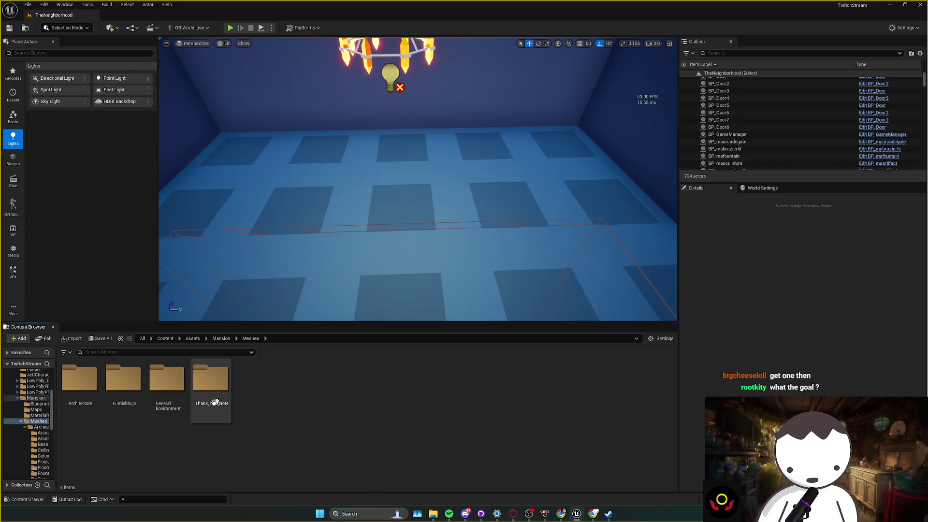
- Open Furnishings > Armchair and drag SM_maarmchair into the tiled room
{"action": "double_click", "coordinate": [126, 400]}
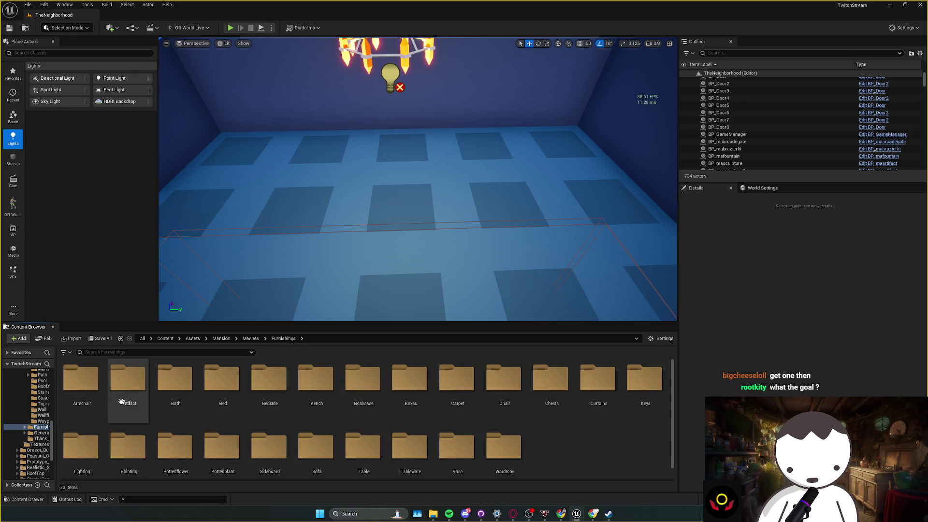
{"action": "double_click", "coordinate": [127, 399]}
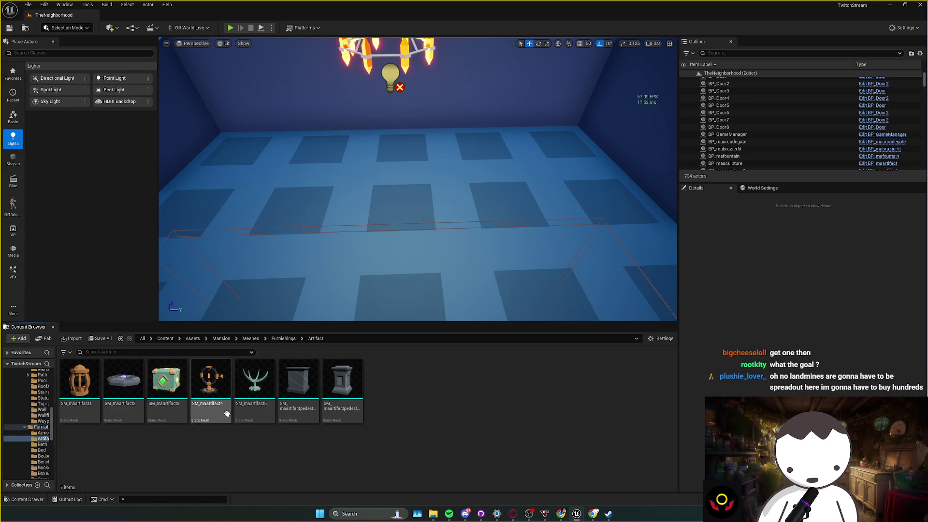
{"action": "key", "text": "alt+Left"}
{"action": "double_click", "coordinate": [86, 401]}
{"action": "mouse_move", "coordinate": [87, 404]}
{"action": "left_mouse_down"}
{"action": "mouse_move", "coordinate": [128, 414]}
{"action": "mouse_move", "coordinate": [342, 246]}
{"action": "mouse_move", "coordinate": [311, 208]}
{"action": "mouse_move", "coordinate": [340, 191]}
{"action": "mouse_move", "coordinate": [331, 227]}
{"action": "mouse_move", "coordinate": [443, 276]}
{"action": "left_mouse_up"}
- Scale the armchair to about 2.97 and rotate it to about 130°
{"action": "key", "text": "e"}
{"action": "key", "text": "r"}
{"action": "scroll", "coordinate": [336, 250], "scroll_direction": "up", "scroll_amount": 3}
{"action": "key", "text": "e"}
{"action": "mouse_move", "coordinate": [336, 250]}
{"action": "left_mouse_down"}
{"action": "mouse_move", "coordinate": [358, 209]}
{"action": "mouse_move", "coordinate": [342, 228]}
{"action": "mouse_move", "coordinate": [535, 227]}
{"action": "mouse_move", "coordinate": [559, 218]}
{"action": "mouse_move", "coordinate": [551, 200]}
{"action": "mouse_move", "coordinate": [559, 216]}
{"action": "left_mouse_up"}
{"action": "key", "text": "w"}
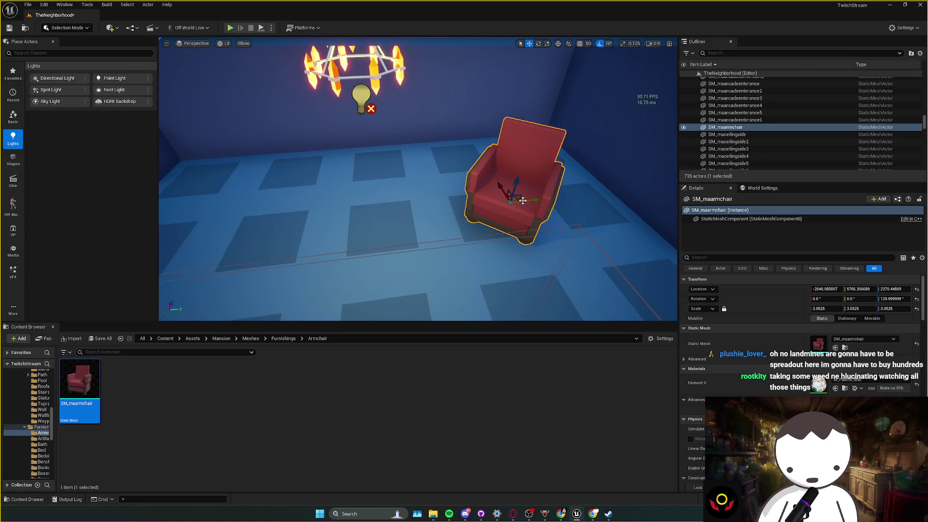
- Reselect the armchair and play-test the level with it
{"action": "key", "text": "Escape"}
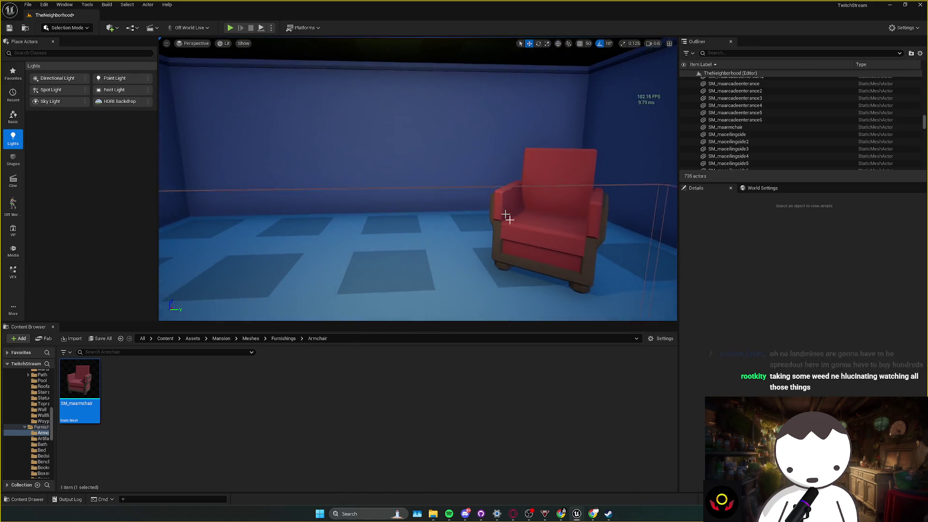
{"action": "left_click", "coordinate": [523, 226]}
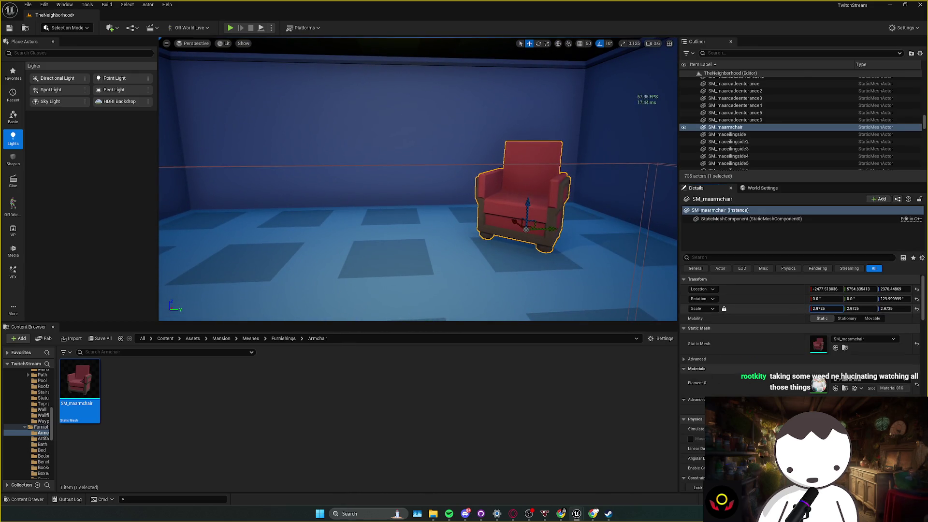
{"action": "key", "text": "alt+p"}
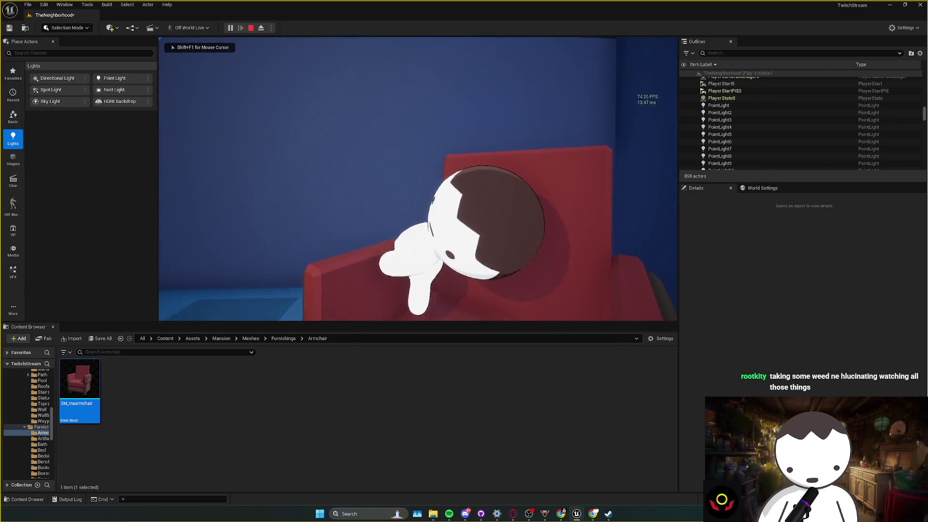
{"action": "key", "text": "Escape"}
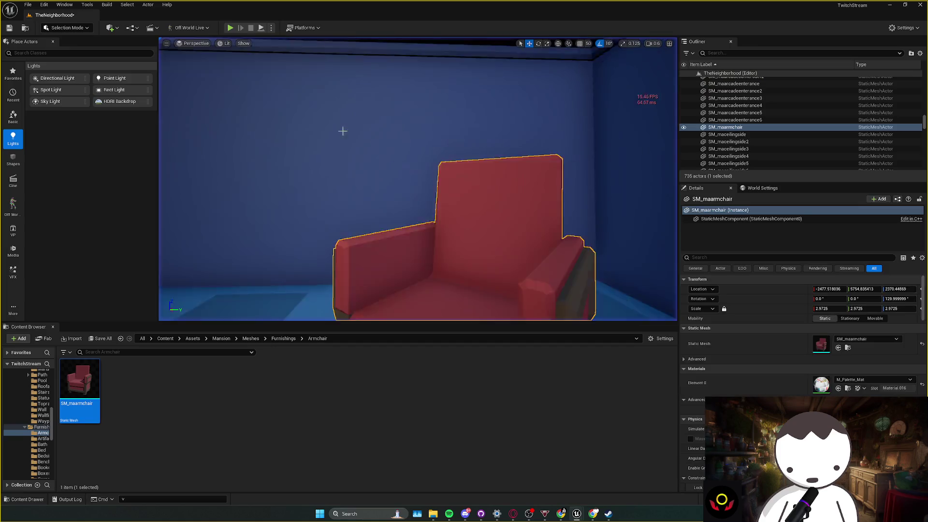
- Fly to the screen room and select the glowing stream-screen plane
{"action": "scroll", "coordinate": [418, 179], "scroll_direction": "up", "scroll_amount": 2}
{"action": "key", "text": "w"}
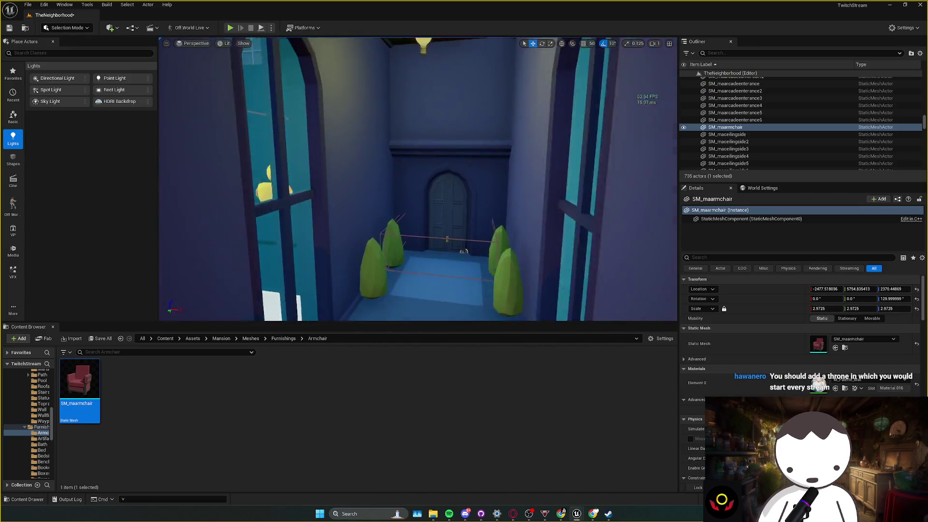
{"action": "scroll", "coordinate": [417, 179], "scroll_direction": "down", "scroll_amount": 1}
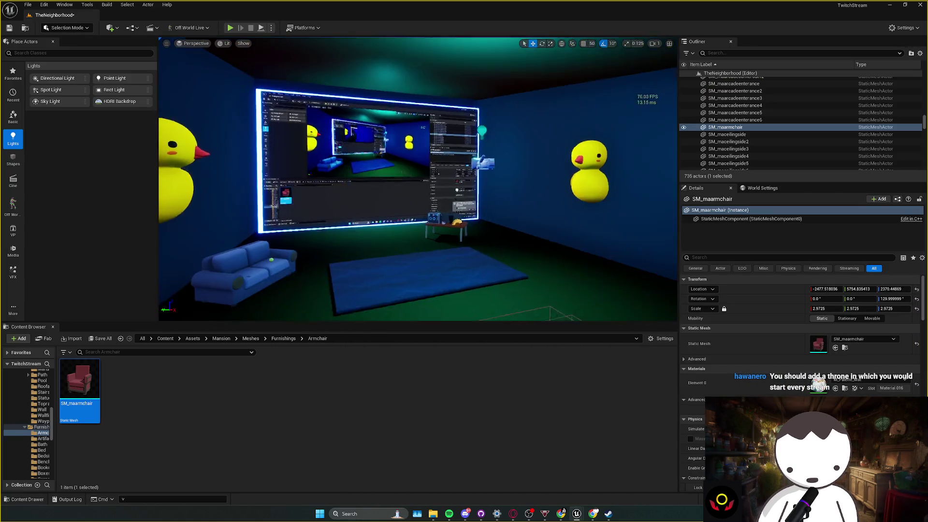
{"action": "scroll", "coordinate": [417, 179], "scroll_direction": "up", "scroll_amount": 1}
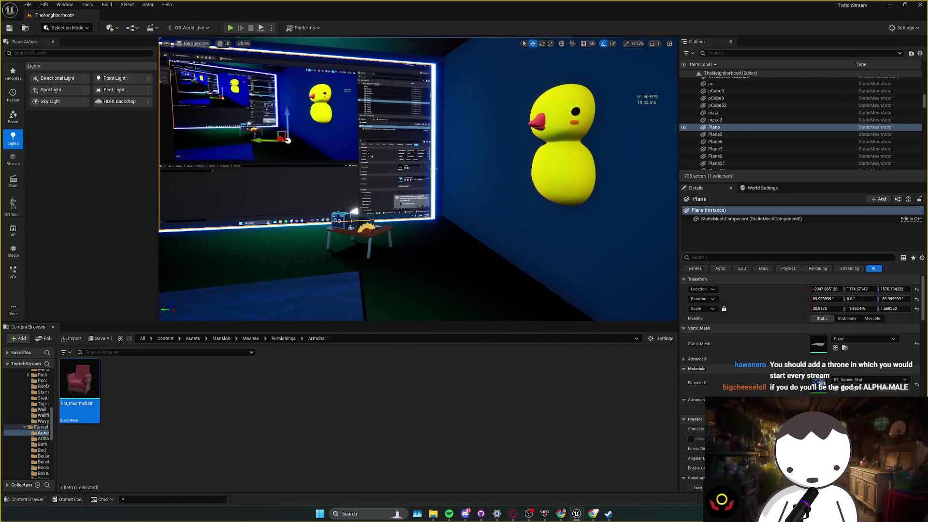
{"action": "left_click", "coordinate": [360, 140], "text": "ctrl"}
{"action": "scroll", "coordinate": [360, 143], "scroll_direction": "up", "scroll_amount": 2}
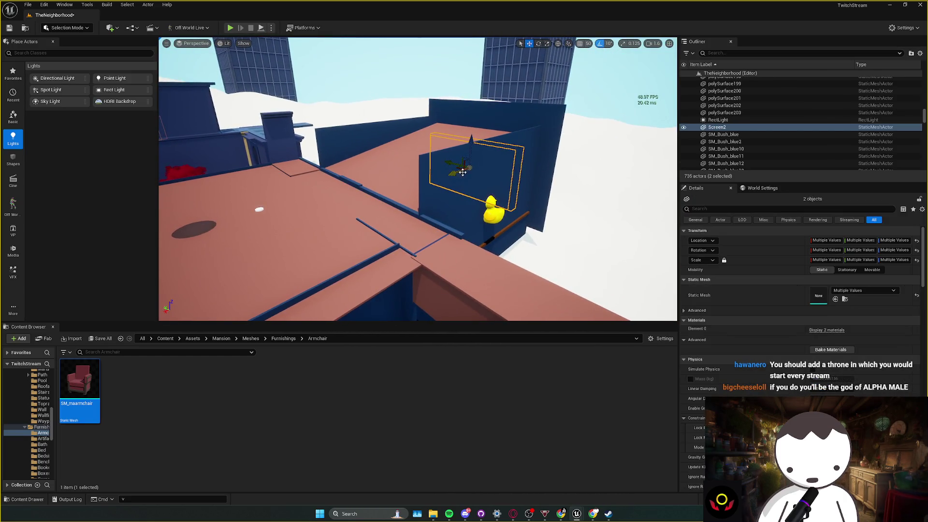
{"action": "left_click", "coordinate": [462, 173]}
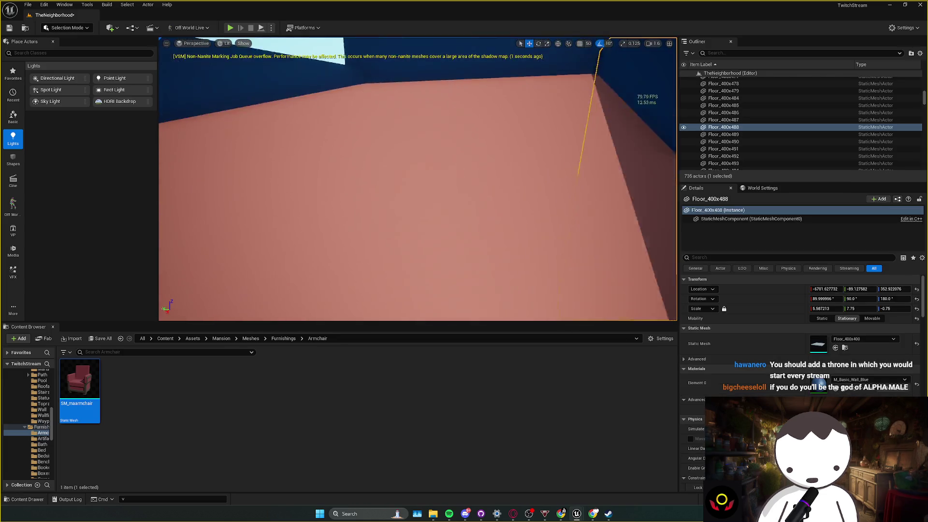
{"action": "left_click", "coordinate": [525, 171]}
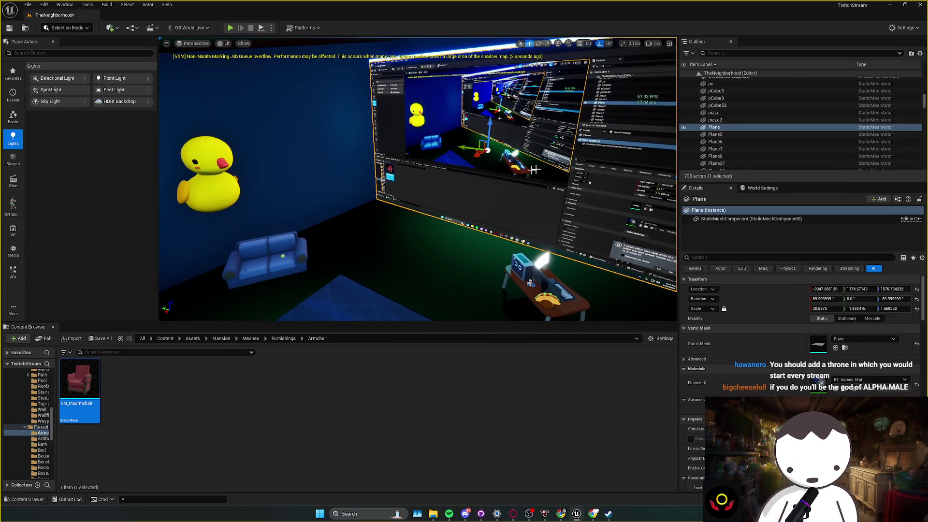
- Duplicate the plane as Plane2, raise it, rotate it 180°, and save
{"action": "scroll", "coordinate": [526, 170], "scroll_direction": "up", "scroll_amount": 1}
{"action": "left_click_drag", "start_coordinate": [487, 237], "coordinate": [228, 231], "text": "alt"}
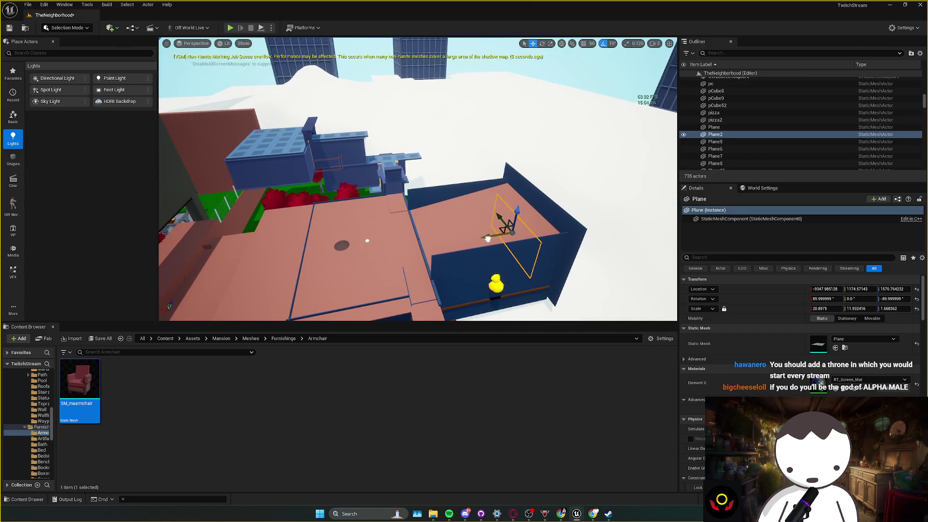
{"action": "mouse_move", "coordinate": [275, 257]}
{"action": "left_mouse_down"}
{"action": "mouse_move", "coordinate": [261, 189]}
{"action": "mouse_move", "coordinate": [285, 165]}
{"action": "mouse_move", "coordinate": [296, 178]}
{"action": "left_mouse_up"}
{"action": "key", "text": "e"}
{"action": "scroll", "coordinate": [367, 241], "scroll_direction": "down", "scroll_amount": 1}
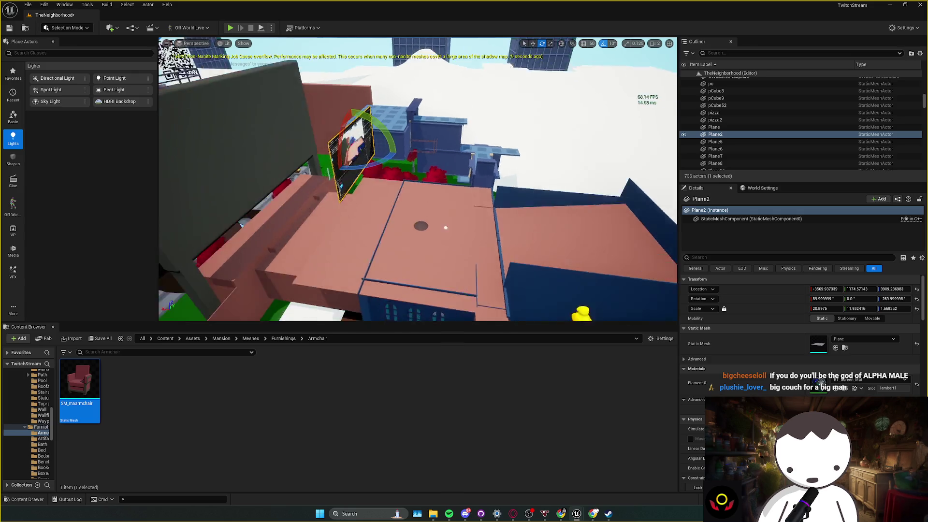
{"action": "key", "text": "ctrl+s"}
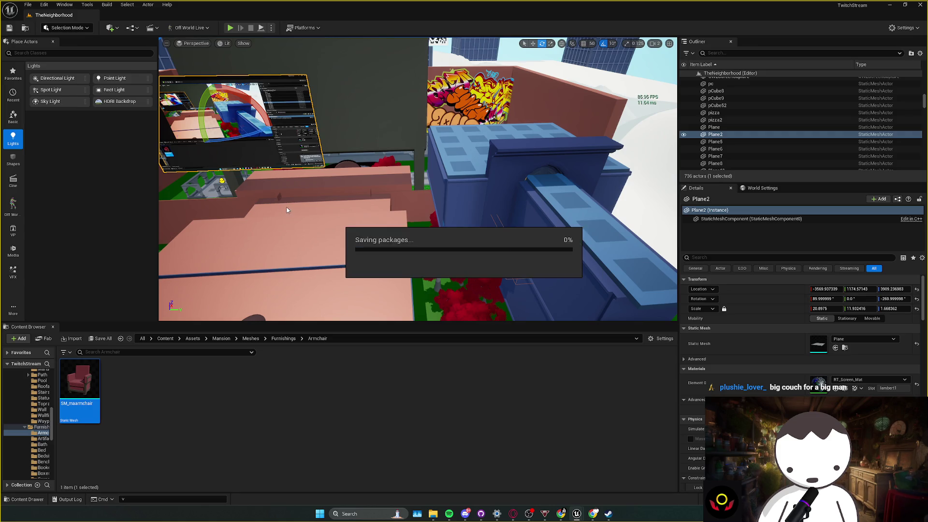
- Slide the Plane2 screen copy sideways onto the blue room wall and save
{"action": "left_click_drag", "start_coordinate": [281, 179], "coordinate": [273, 166]}
{"action": "left_click_drag", "start_coordinate": [280, 181], "coordinate": [280, 181]}
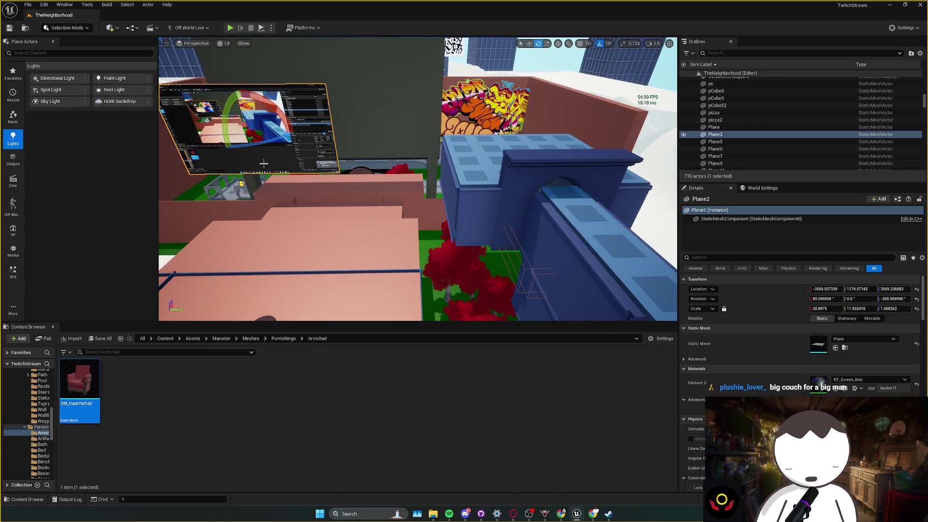
{"action": "key", "text": "w"}
{"action": "mouse_move", "coordinate": [284, 132]}
{"action": "left_mouse_down"}
{"action": "mouse_move", "coordinate": [504, 132]}
{"action": "mouse_move", "coordinate": [514, 113]}
{"action": "mouse_move", "coordinate": [502, 124]}
{"action": "mouse_move", "coordinate": [461, 102]}
{"action": "mouse_move", "coordinate": [475, 99]}
{"action": "mouse_move", "coordinate": [476, 142]}
{"action": "mouse_move", "coordinate": [457, 146]}
{"action": "mouse_move", "coordinate": [465, 150]}
{"action": "left_mouse_up"}
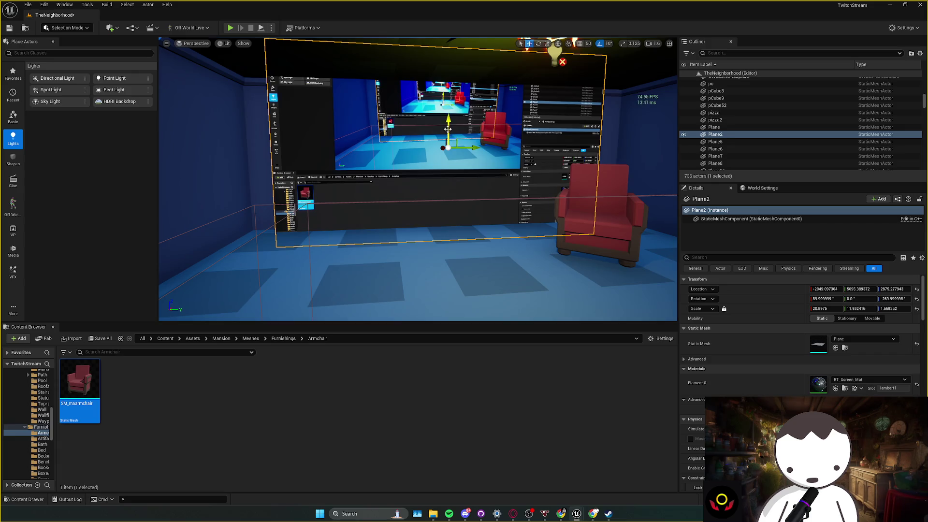
{"action": "key", "text": "ctrl+s"}
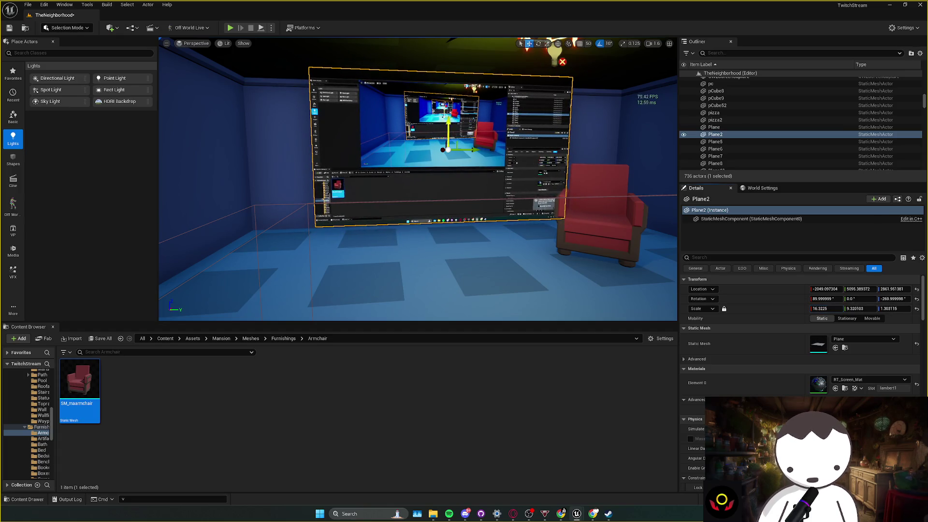
- Shrink the screen plane to scale 15.195, frame it, and save the level
{"action": "left_click_drag", "start_coordinate": [449, 130], "coordinate": [447, 129]}
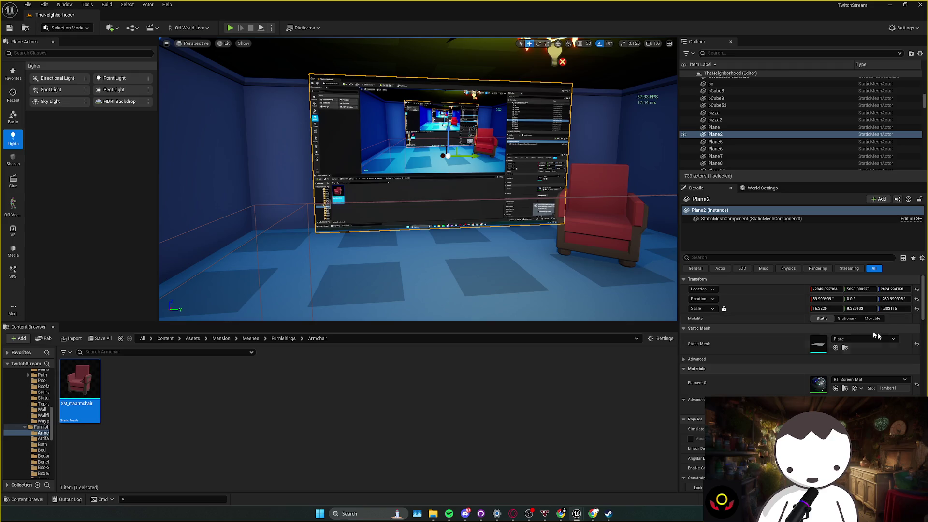
{"action": "left_click_drag", "start_coordinate": [826, 309], "coordinate": [817, 309]}
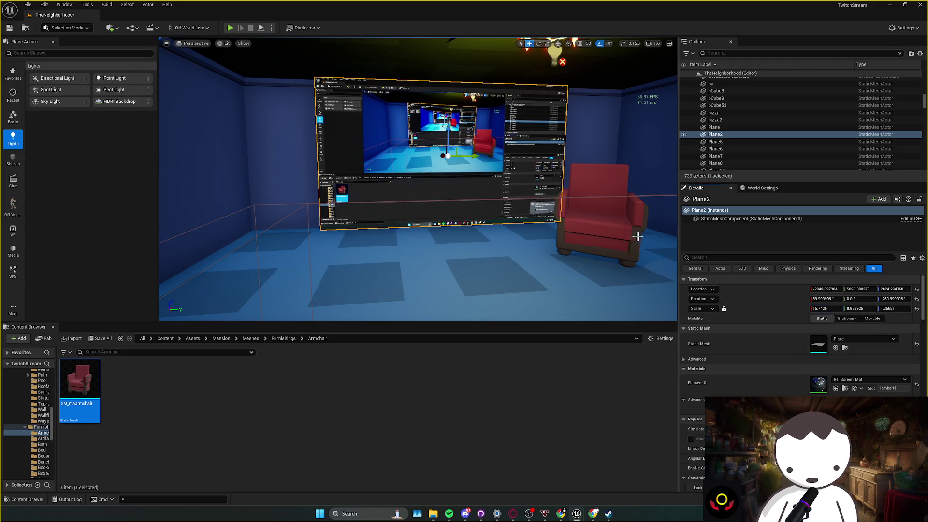
{"action": "mouse_move", "coordinate": [418, 179]}
{"action": "left_mouse_down"}
{"action": "mouse_move", "coordinate": [503, 178]}
{"action": "mouse_move", "coordinate": [493, 233]}
{"action": "mouse_move", "coordinate": [313, 168]}
{"action": "left_mouse_up"}
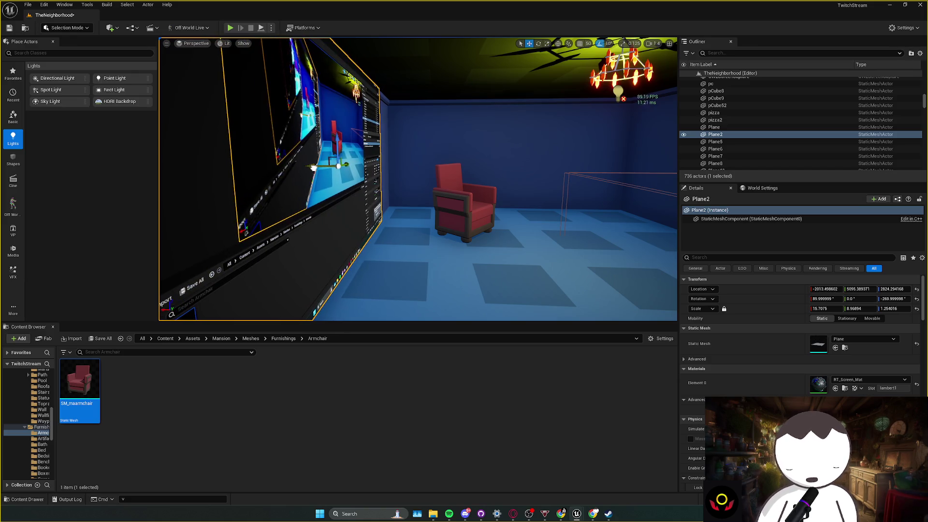
{"action": "left_click_drag", "start_coordinate": [827, 308], "coordinate": [817, 308]}
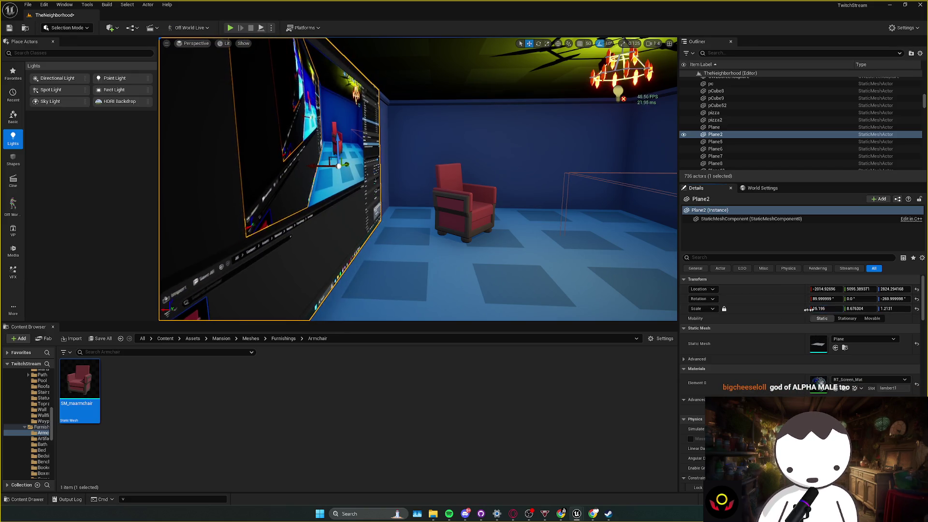
{"action": "key", "text": "f"}
{"action": "key", "text": "ctrl+s"}
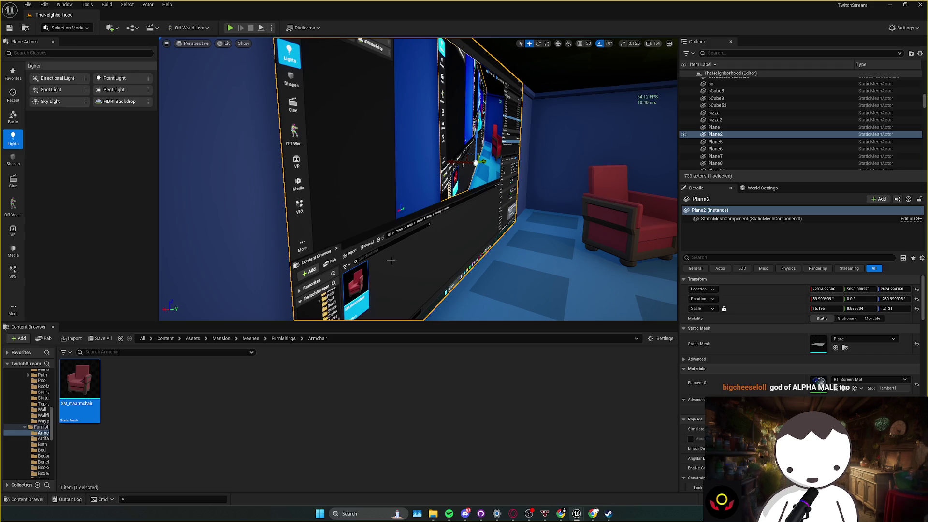
{"action": "mouse_move", "coordinate": [510, 218]}
{"action": "left_mouse_down"}
{"action": "mouse_move", "coordinate": [484, 213]}
{"action": "mouse_move", "coordinate": [454, 232]}
{"action": "mouse_move", "coordinate": [406, 217]}
{"action": "mouse_move", "coordinate": [442, 158]}
{"action": "mouse_move", "coordinate": [401, 169]}
{"action": "mouse_move", "coordinate": [416, 155]}
{"action": "mouse_move", "coordinate": [537, 183]}
{"action": "left_mouse_up"}
{"action": "left_click", "coordinate": [424, 203]}
- Duplicate CameraActor2 as CameraActor3 and move it along X into the blue armchair room
{"action": "key", "text": "f"}
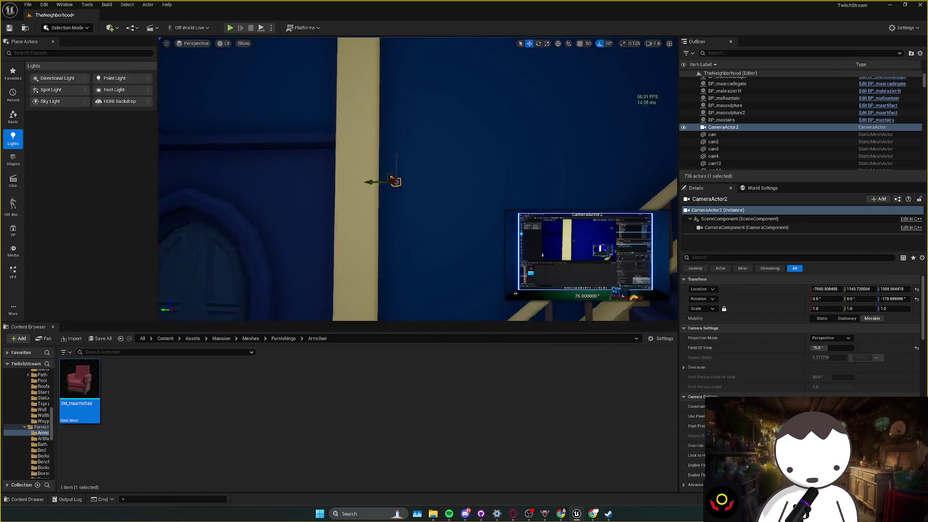
{"action": "left_click_drag", "start_coordinate": [472, 161], "coordinate": [472, 162], "text": "alt"}
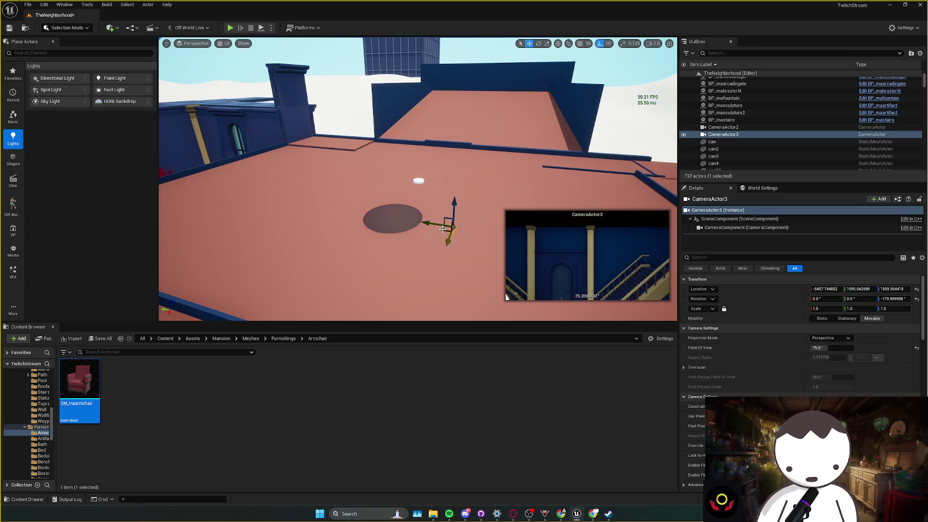
{"action": "mouse_move", "coordinate": [324, 216]}
{"action": "left_mouse_down"}
{"action": "mouse_move", "coordinate": [338, 179]}
{"action": "mouse_move", "coordinate": [340, 193]}
{"action": "mouse_move", "coordinate": [303, 243]}
{"action": "left_mouse_up"}
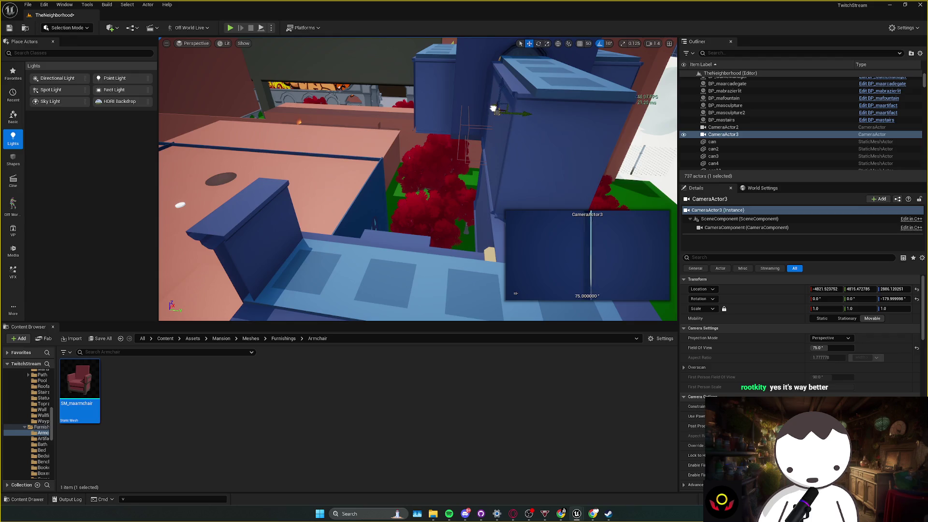
{"action": "left_click_drag", "start_coordinate": [493, 109], "coordinate": [501, 107]}
{"action": "key", "text": "f"}
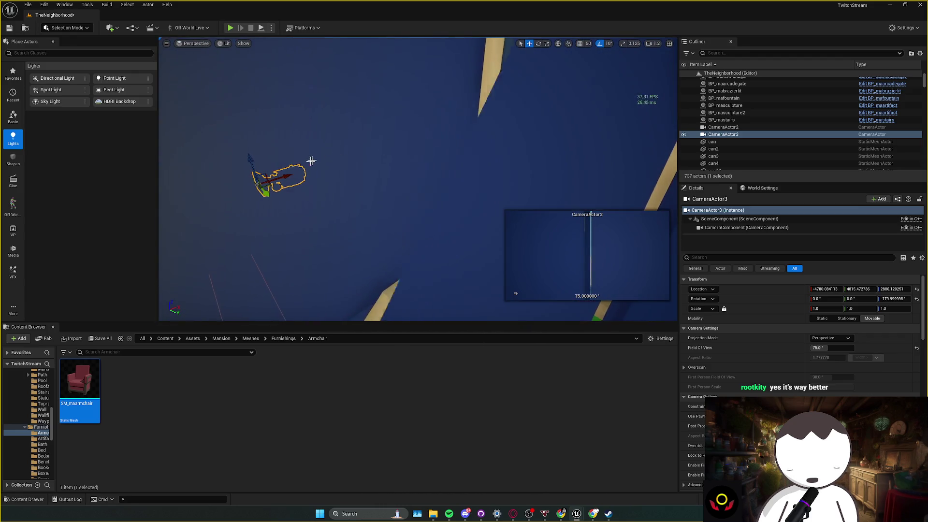
{"action": "mouse_move", "coordinate": [287, 175]}
{"action": "left_mouse_down"}
{"action": "mouse_move", "coordinate": [517, 108]}
{"action": "mouse_move", "coordinate": [399, 182]}
{"action": "mouse_move", "coordinate": [353, 184]}
{"action": "mouse_move", "coordinate": [295, 208]}
{"action": "mouse_move", "coordinate": [437, 240]}
{"action": "mouse_move", "coordinate": [408, 247]}
{"action": "mouse_move", "coordinate": [440, 231]}
{"action": "mouse_move", "coordinate": [365, 199]}
{"action": "mouse_move", "coordinate": [389, 181]}
{"action": "left_mouse_up"}
{"action": "left_click", "coordinate": [488, 173]}
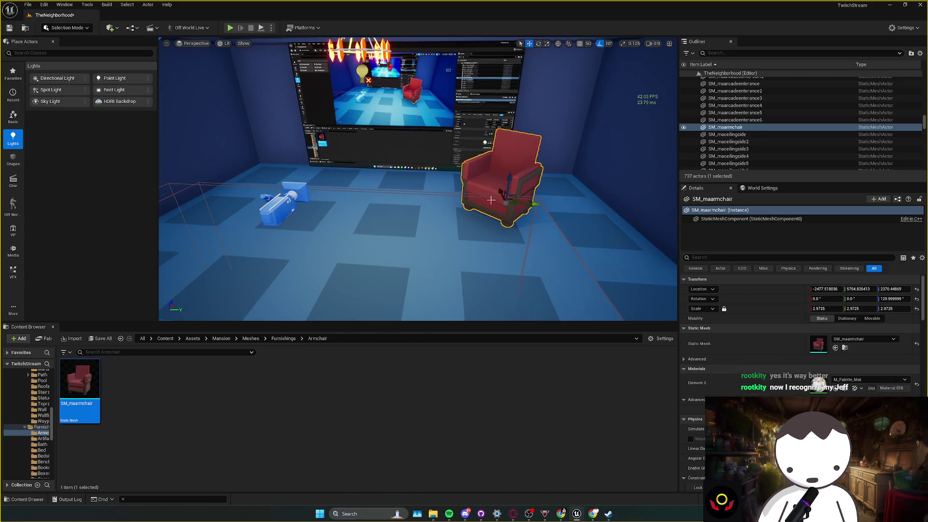
- Set the red armchair's scale to 2.5975
{"action": "left_click", "coordinate": [827, 308]}
{"action": "type", "text": "2.5975"}
{"action": "key", "text": "Return"}
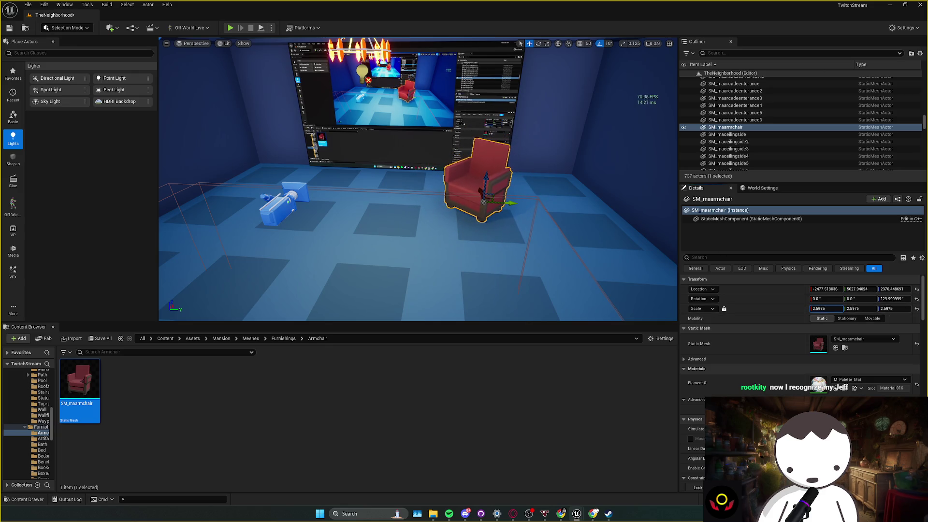
{"action": "left_click", "coordinate": [301, 216]}
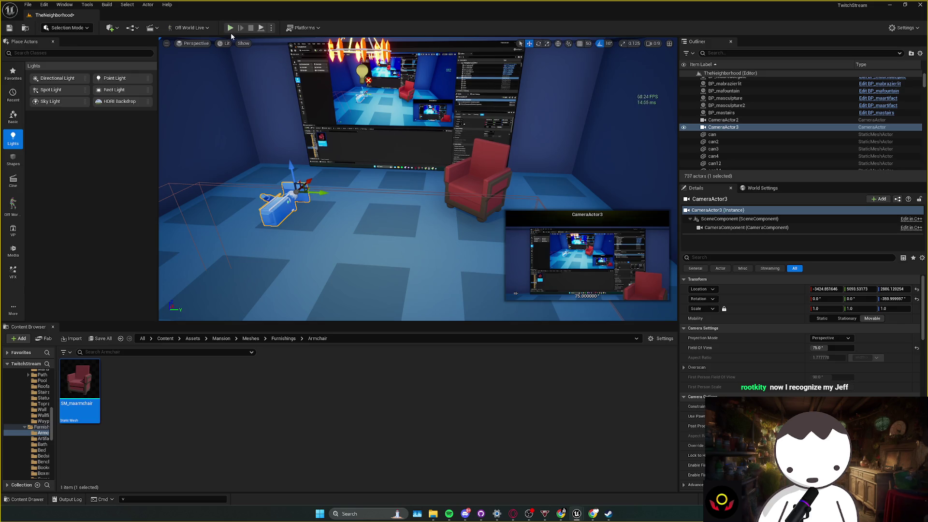
- Play-test the level in fullscreen, then save TheNeighborhood map
{"action": "key", "text": "alt+p"}
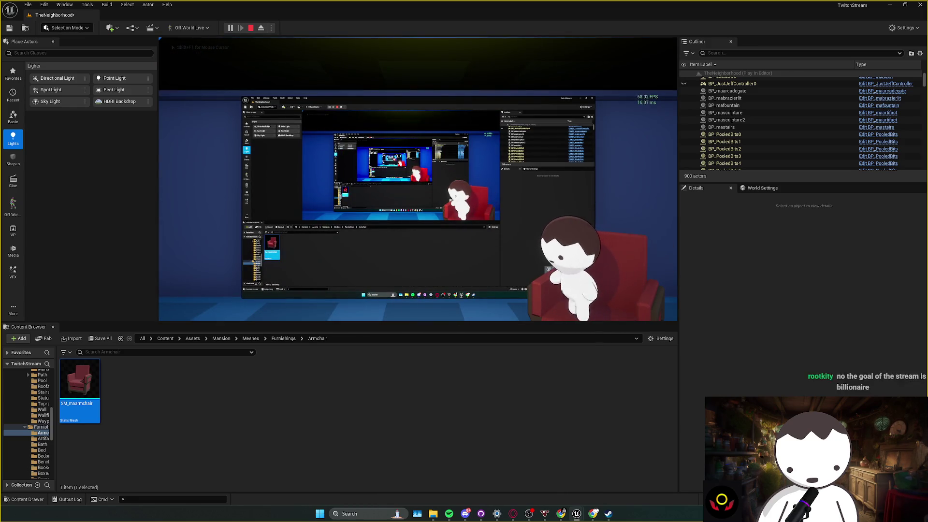
{"action": "key", "text": "F11"}
{"action": "key", "text": "Escape"}
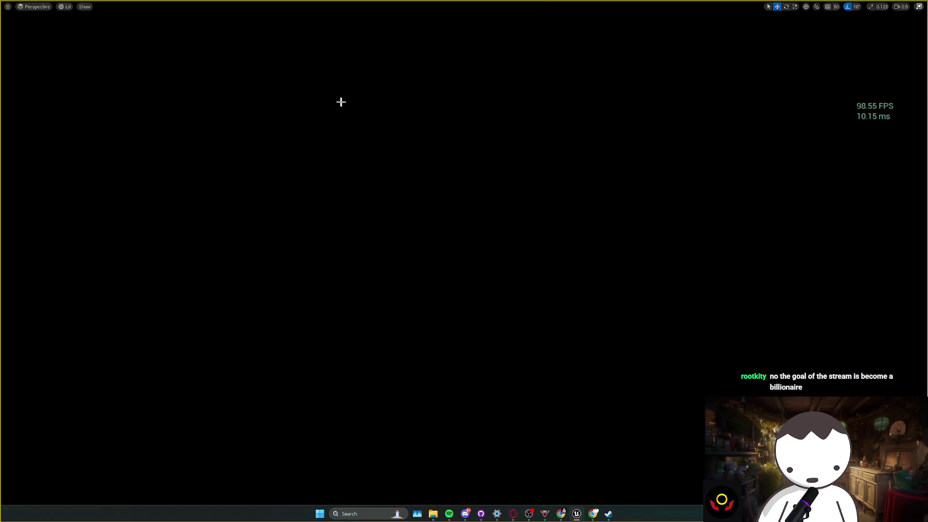
{"action": "key", "text": "F11"}
{"action": "key", "text": "ctrl+s"}
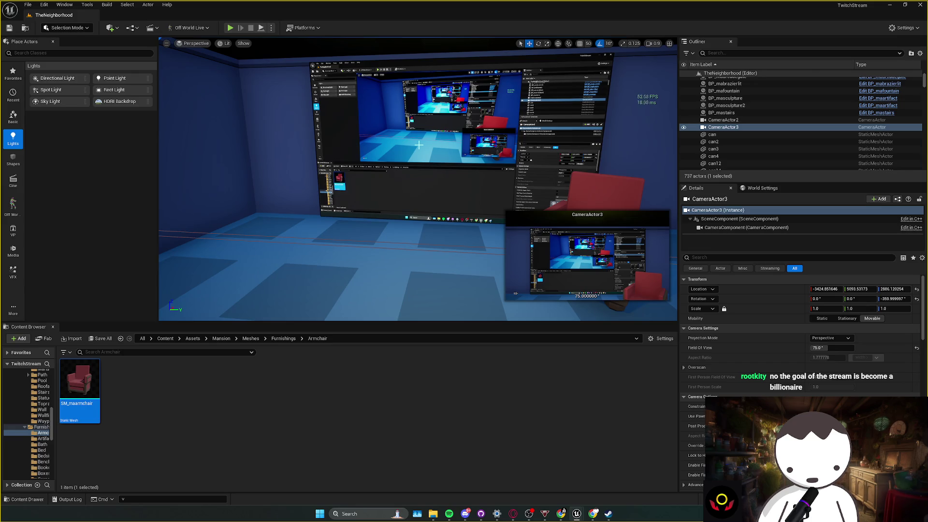
- Move the red armchair left in front of the wall screen, to X about -2293.57
{"action": "left_click_drag", "start_coordinate": [419, 145], "coordinate": [417, 144]}
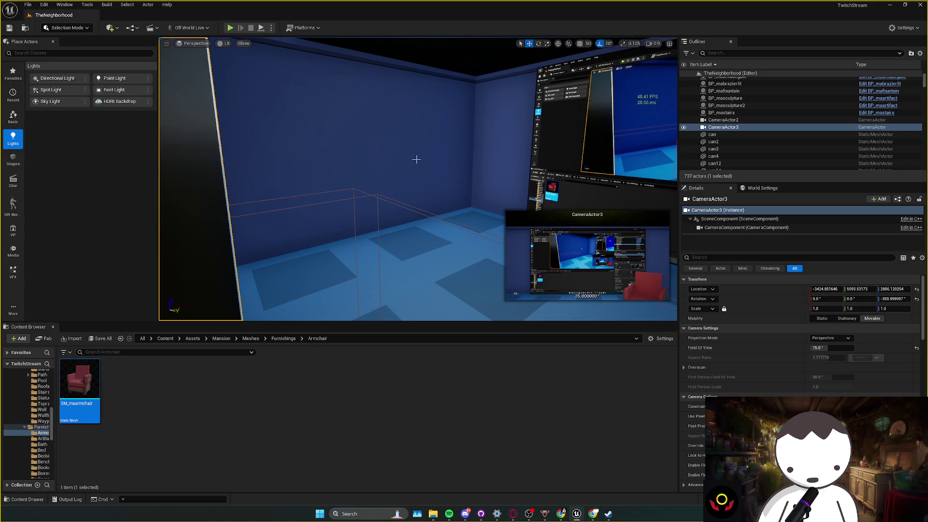
{"action": "left_click_drag", "start_coordinate": [416, 159], "coordinate": [469, 185]}
{"action": "left_click", "coordinate": [470, 185]}
{"action": "left_click_drag", "start_coordinate": [462, 235], "coordinate": [429, 226]}
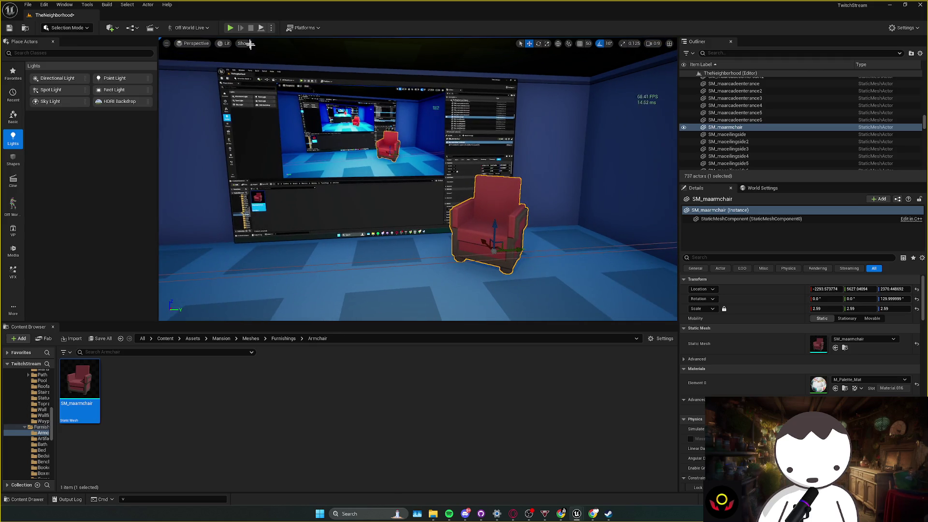
- Run a quick play-test of the level, then select the door BP_Door8
{"action": "left_click", "coordinate": [230, 28]}
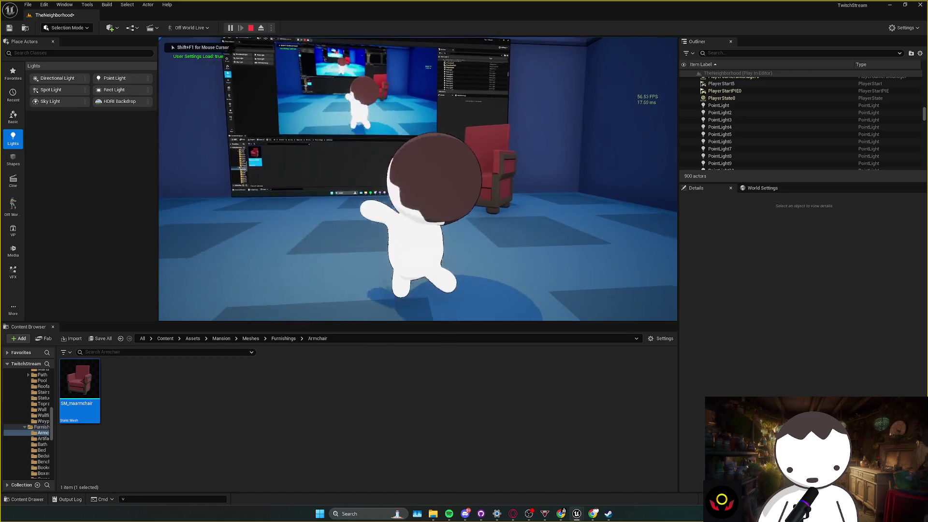
{"action": "key", "text": "Escape"}
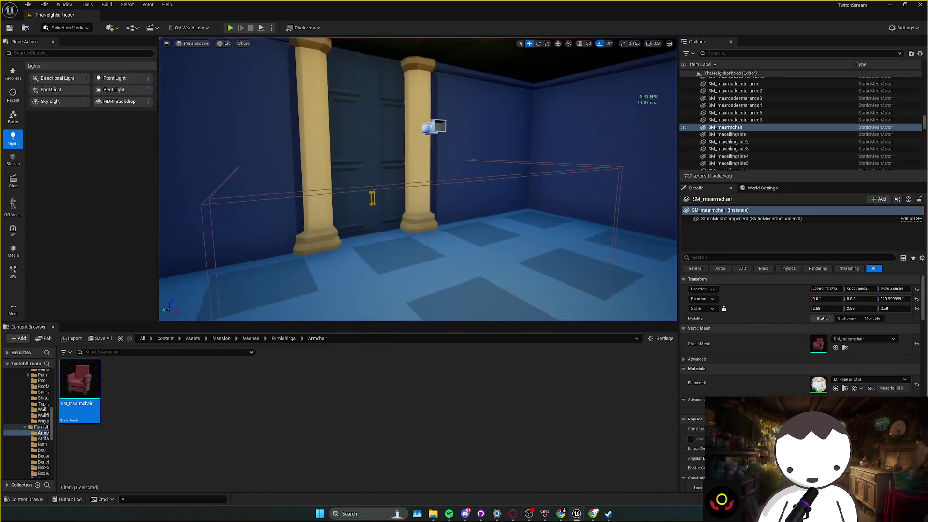
{"action": "left_click", "coordinate": [402, 177]}
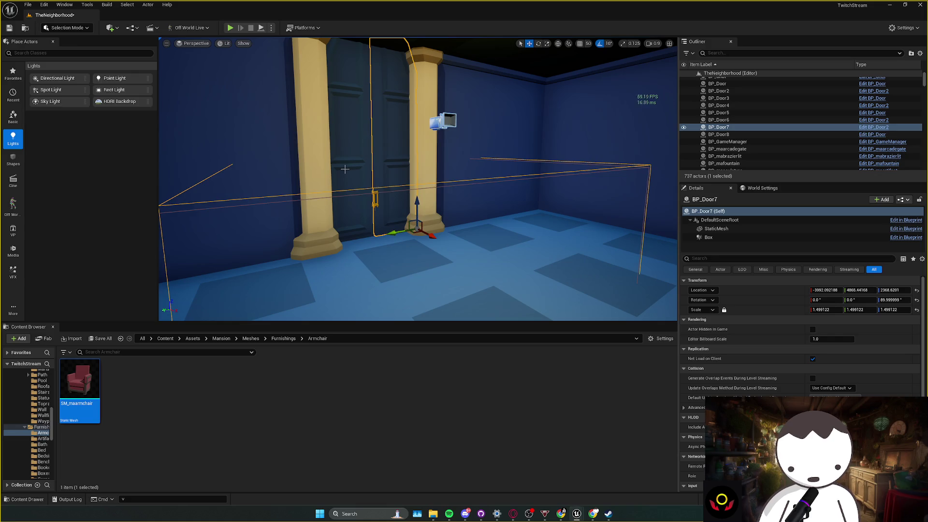
- Open the BP_Door blueprint from BP_Door8 in a maximized editor
{"action": "left_click", "coordinate": [396, 166]}
{"action": "right_click", "coordinate": [396, 167]}
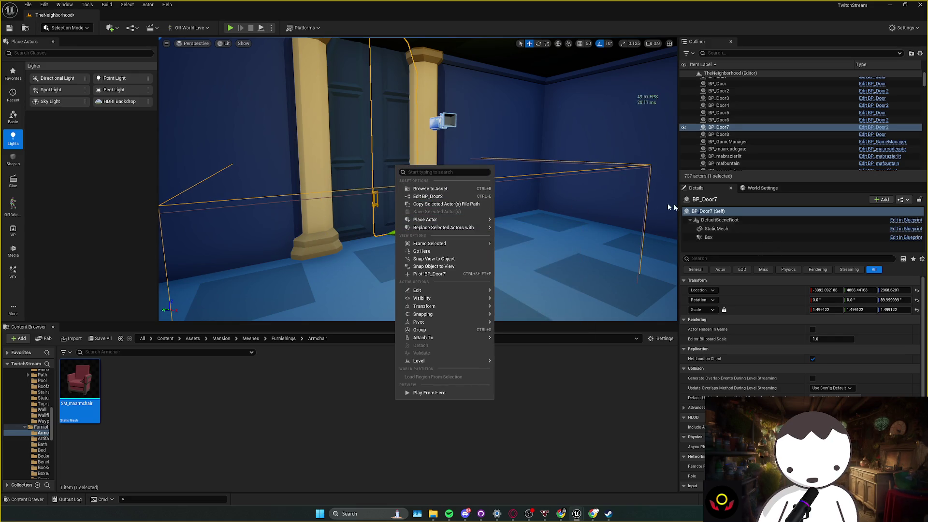
{"action": "left_click", "coordinate": [360, 147]}
{"action": "left_click", "coordinate": [358, 151]}
{"action": "right_click", "coordinate": [357, 150]}
{"action": "left_click", "coordinate": [386, 185]}
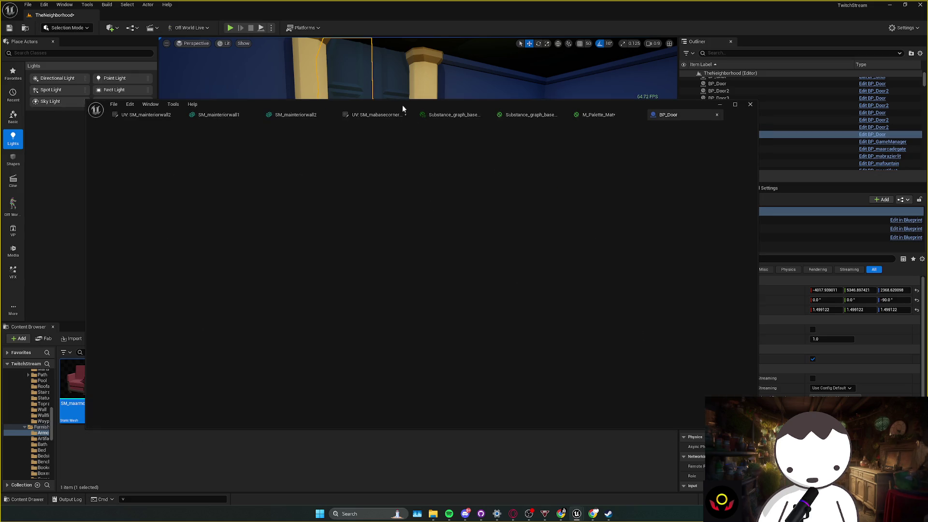
{"action": "left_click_drag", "start_coordinate": [317, 107], "coordinate": [305, 82]}
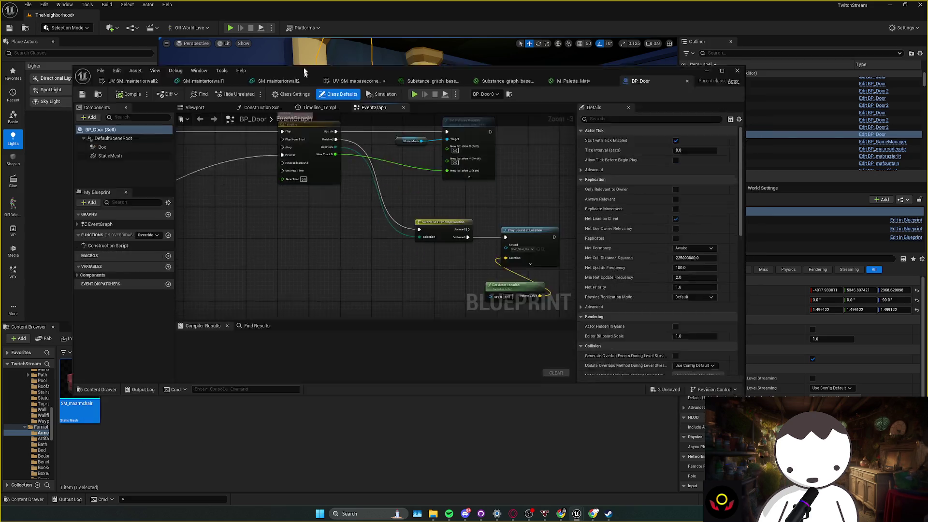
{"action": "double_click", "coordinate": [306, 78]}
- Add a Get World Location node fed by the Box component
{"action": "left_click_drag", "start_coordinate": [332, 152], "coordinate": [457, 201]}
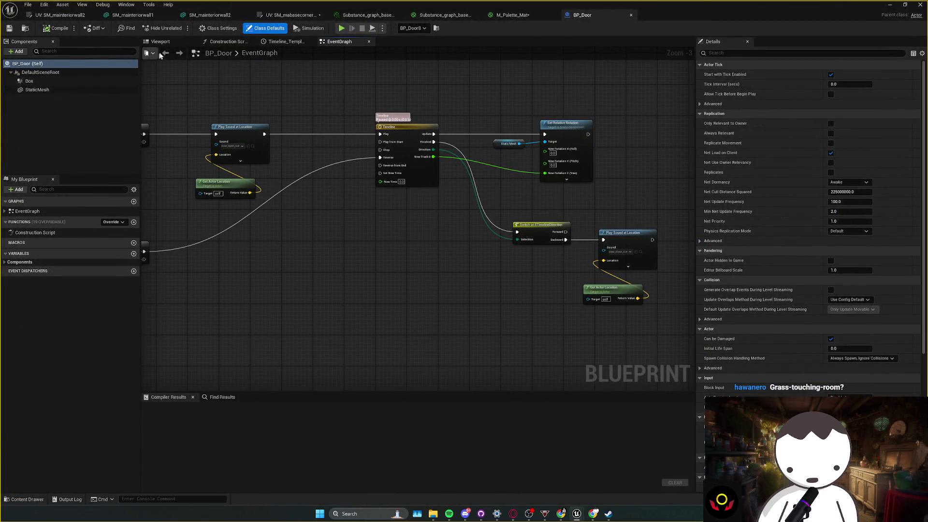
{"action": "left_click", "coordinate": [67, 82]}
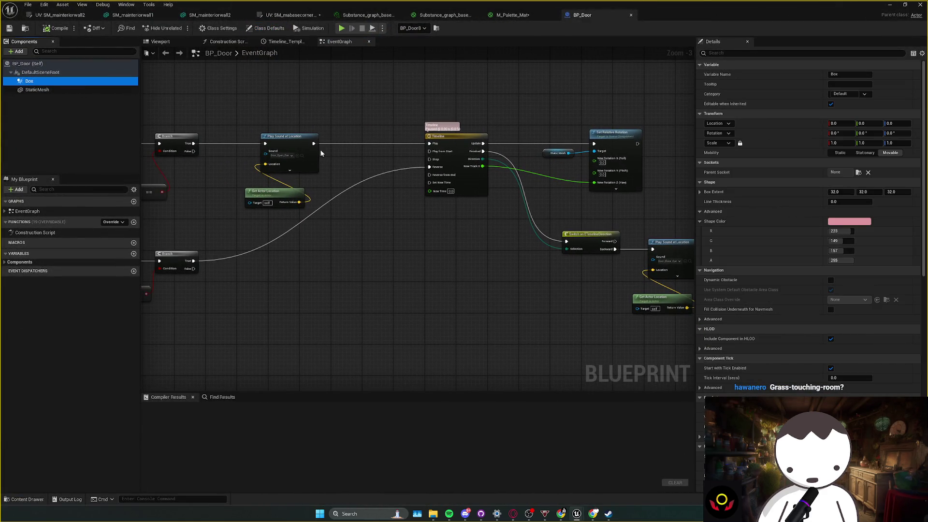
{"action": "left_click_drag", "start_coordinate": [290, 220], "coordinate": [309, 229]}
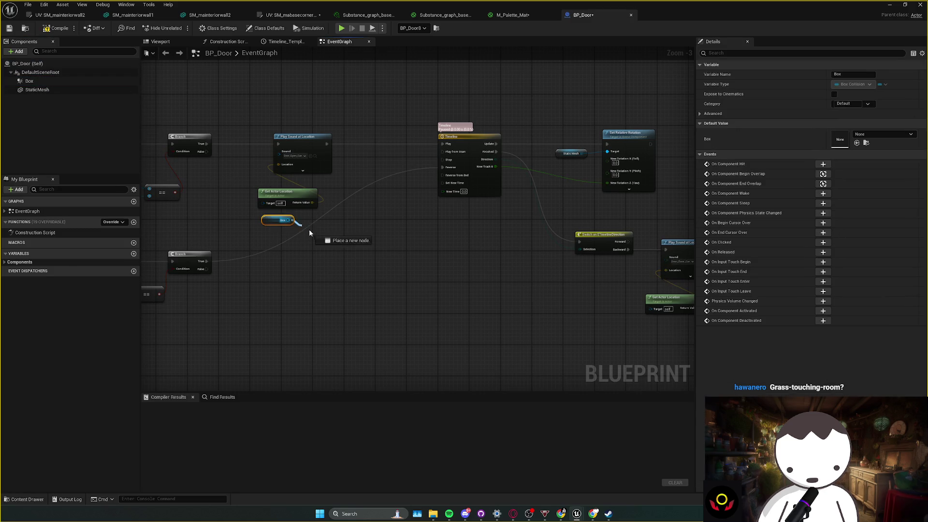
{"action": "type", "text": "GET WORLD LOCA"}
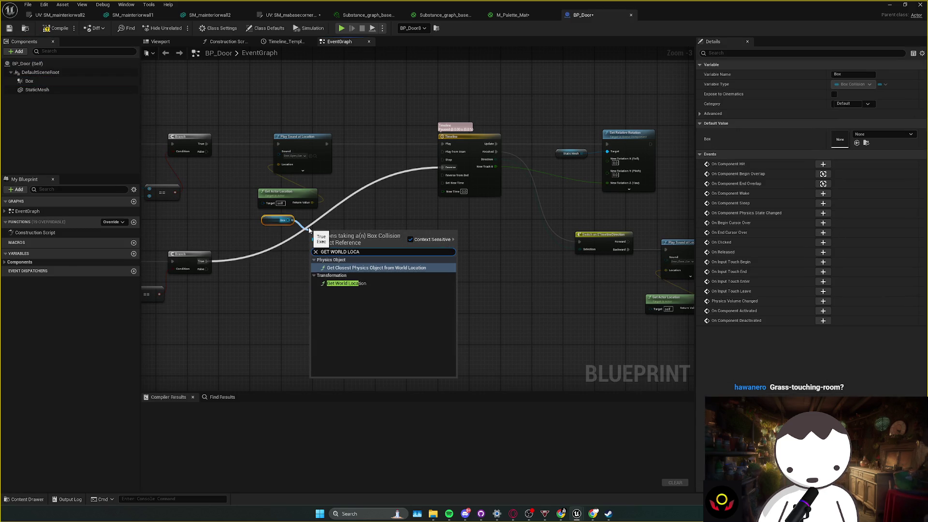
{"action": "left_click", "coordinate": [346, 284]}
- Replace Get Actor Location with the Box's world location as Play Sound at Location's input
{"action": "mouse_move", "coordinate": [329, 232]}
{"action": "left_mouse_down"}
{"action": "mouse_move", "coordinate": [334, 213]}
{"action": "mouse_move", "coordinate": [274, 157]}
{"action": "left_mouse_up"}
{"action": "left_click_drag", "start_coordinate": [293, 219], "coordinate": [374, 234]}
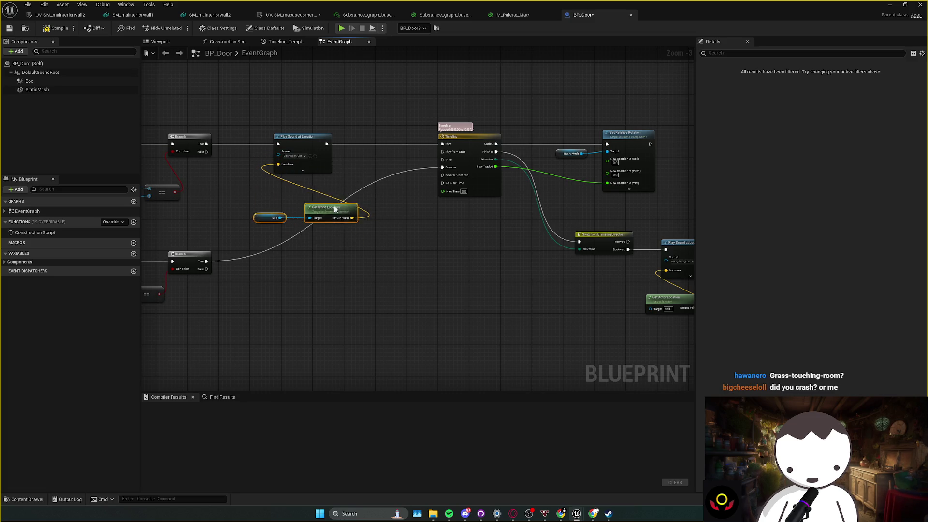
{"action": "mouse_move", "coordinate": [178, 164]}
{"action": "left_mouse_down"}
{"action": "mouse_move", "coordinate": [457, 253]}
{"action": "mouse_move", "coordinate": [465, 289]}
{"action": "mouse_move", "coordinate": [452, 218]}
{"action": "left_mouse_up"}
{"action": "key", "text": "ctrl+z"}
{"action": "left_click_drag", "start_coordinate": [404, 304], "coordinate": [449, 270]}
{"action": "left_click_drag", "start_coordinate": [439, 267], "coordinate": [409, 229]}
{"action": "left_click", "coordinate": [236, 150]}
{"action": "left_click", "coordinate": [889, 5]}
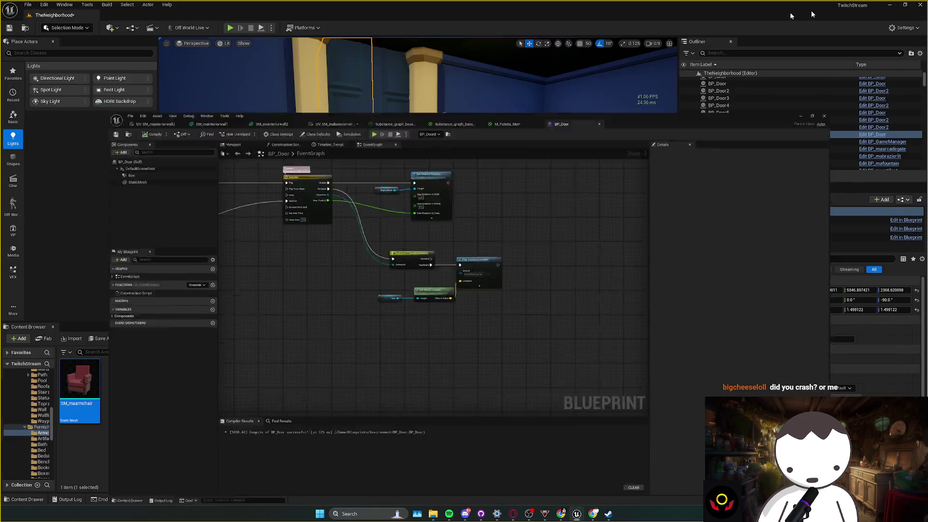
{"action": "key", "text": "alt+p"}
{"action": "key", "text": "w"}
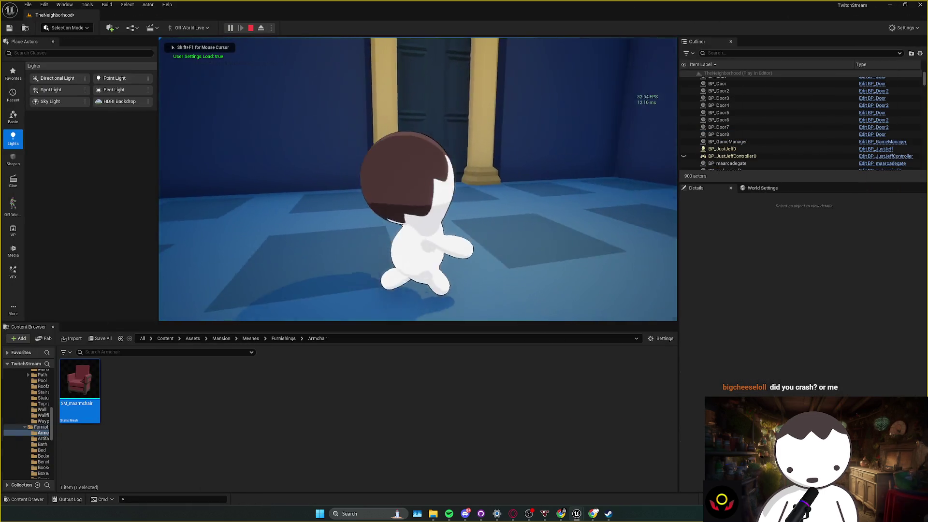
{"action": "key", "text": "w"}
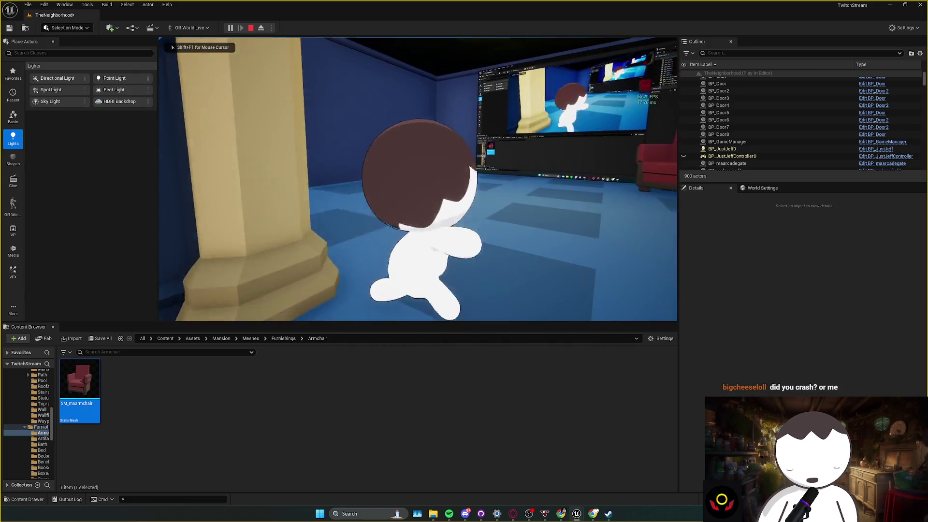
{"action": "key", "text": "w"}
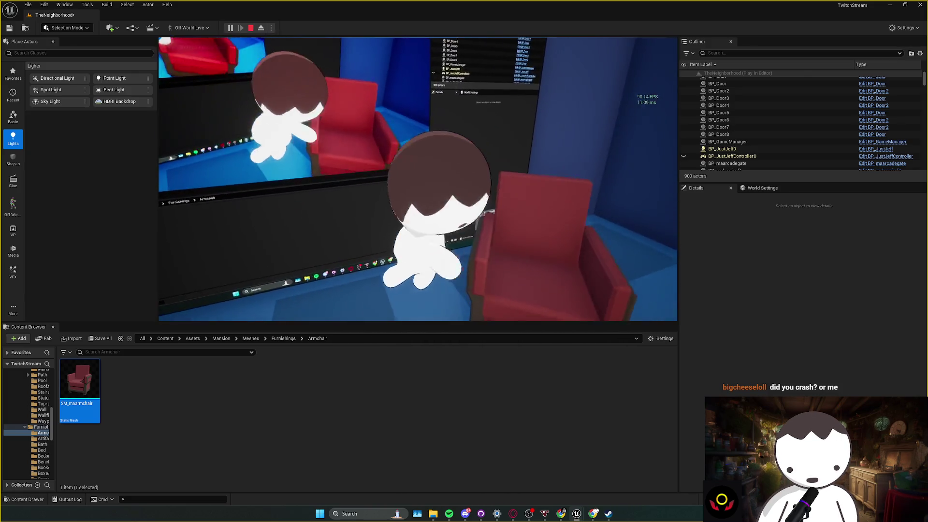
{"action": "key", "text": "s"}
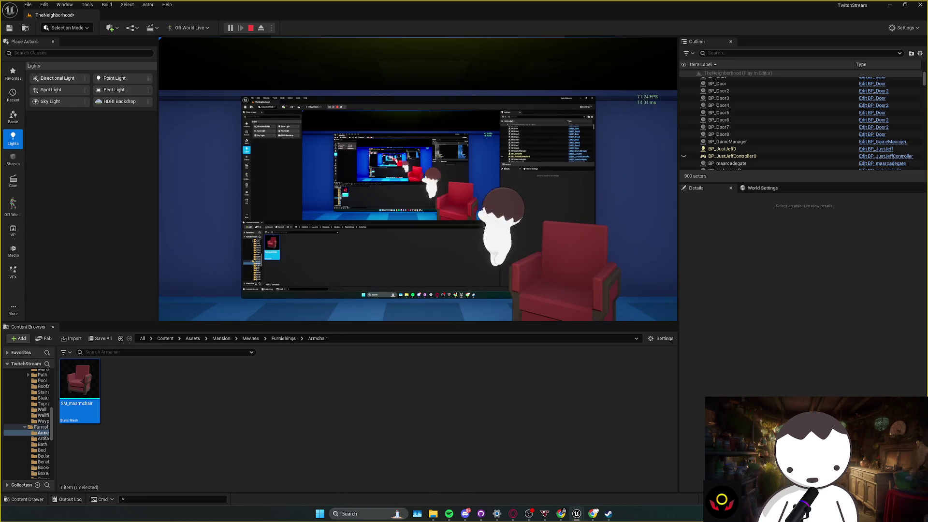
{"action": "key", "text": "e"}
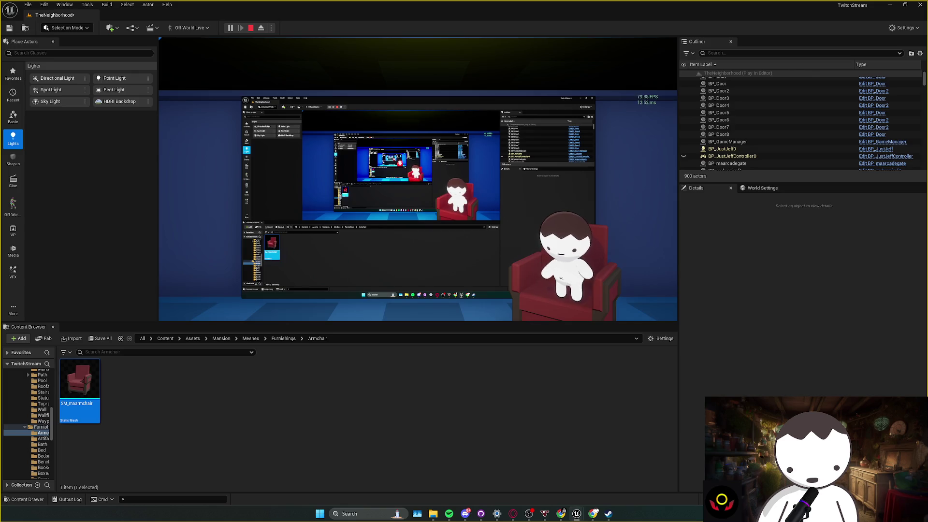
{"action": "key", "text": "Escape"}
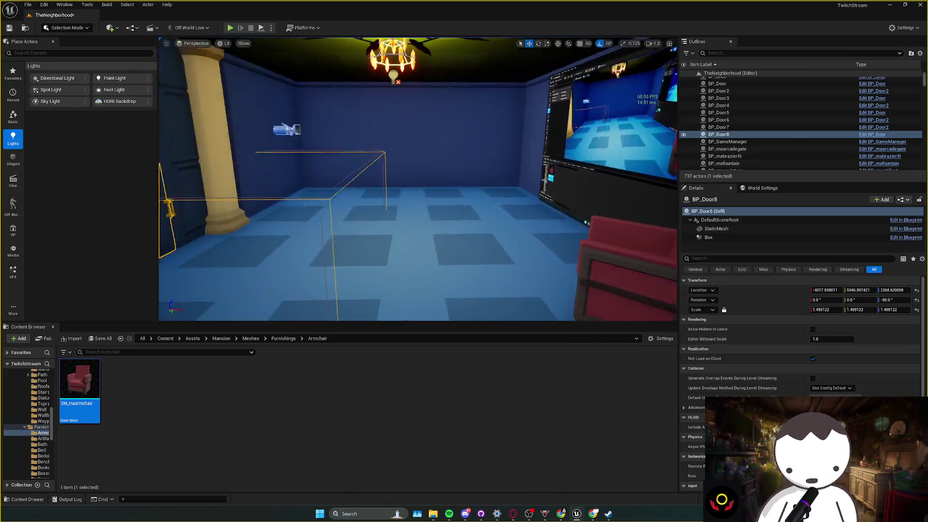
{"action": "key", "text": "w"}
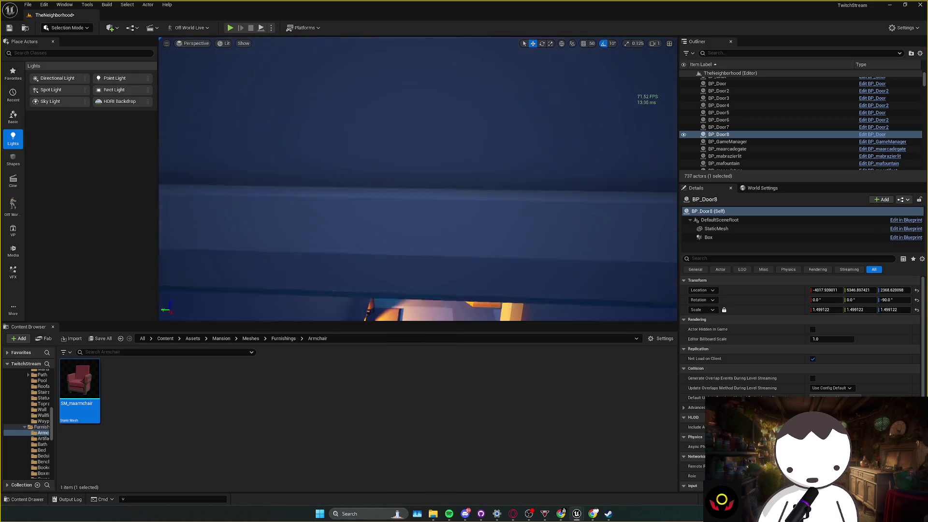
- Save the level and fly the view up the staircase to the door
{"action": "key", "text": "Escape"}
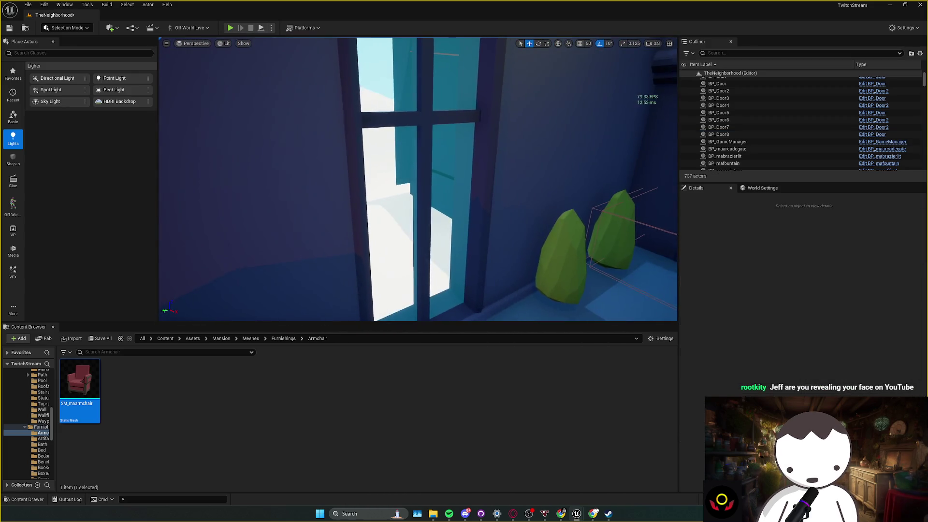
{"action": "key", "text": "ctrl+s"}
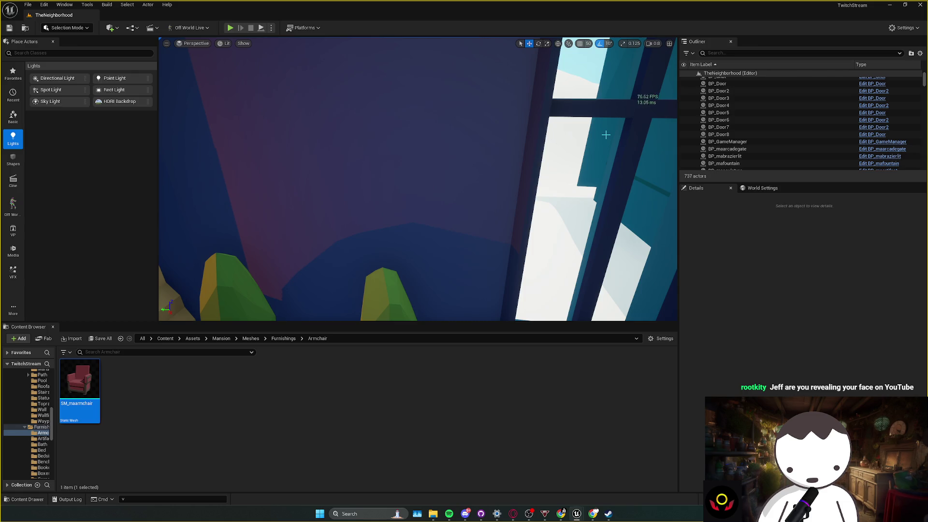
{"action": "key", "text": "w"}
{"action": "scroll", "coordinate": [418, 179], "scroll_direction": "up", "scroll_amount": 2}
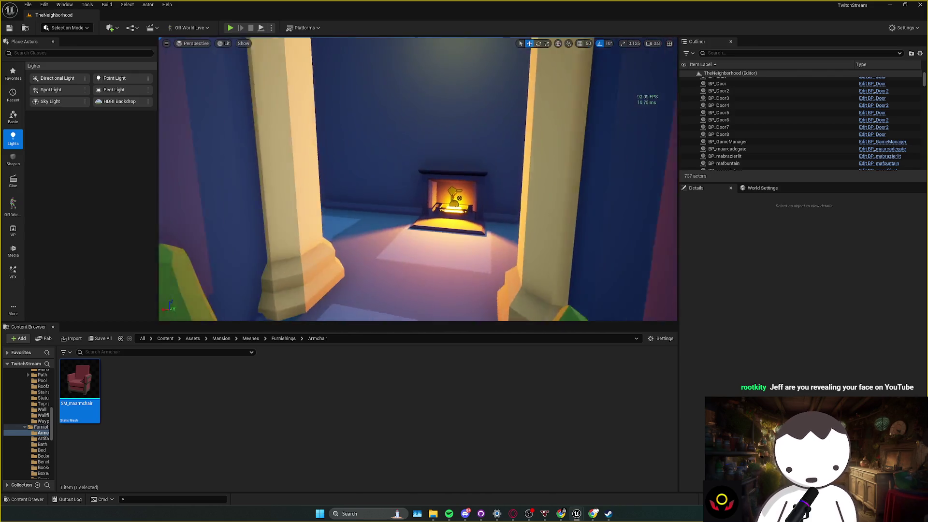
{"action": "key", "text": "w"}
{"action": "scroll", "coordinate": [542, 155], "scroll_direction": "down", "scroll_amount": 1}
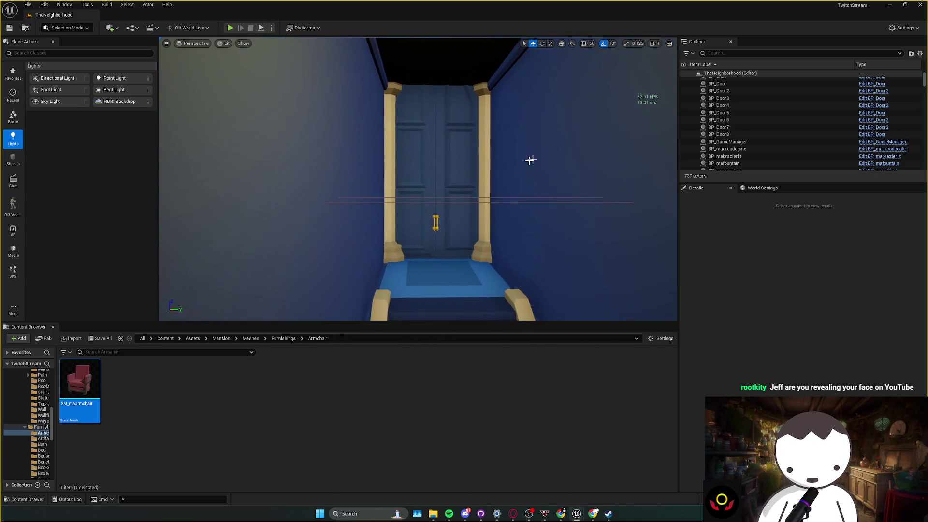
- Select the door at the top of the stairs and inspect both columns beside it
{"action": "left_click", "coordinate": [438, 169]}
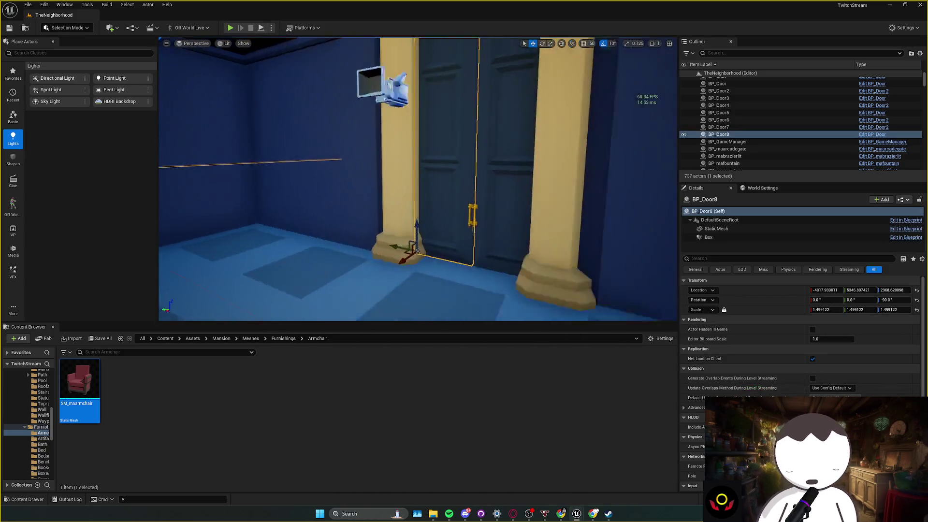
{"action": "left_click", "coordinate": [442, 170]}
{"action": "scroll", "coordinate": [418, 178], "scroll_direction": "up", "scroll_amount": 1}
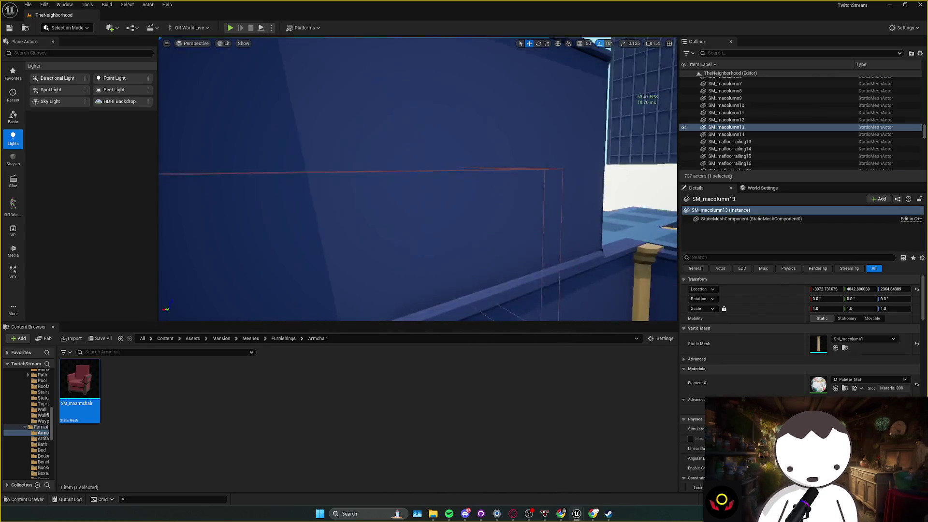
{"action": "scroll", "coordinate": [417, 179], "scroll_direction": "down", "scroll_amount": 1}
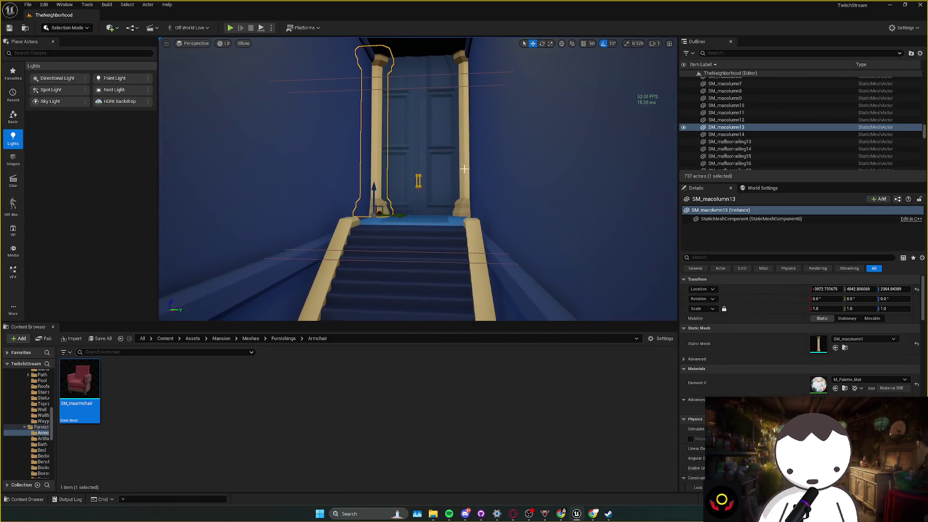
{"action": "left_click", "coordinate": [465, 184]}
{"action": "scroll", "coordinate": [419, 181], "scroll_direction": "up", "scroll_amount": 2}
- Select the Wall_Door_400x303 doorway piece together with the doors
{"action": "left_click", "coordinate": [418, 182]}
{"action": "scroll", "coordinate": [419, 182], "scroll_direction": "up", "scroll_amount": 2}
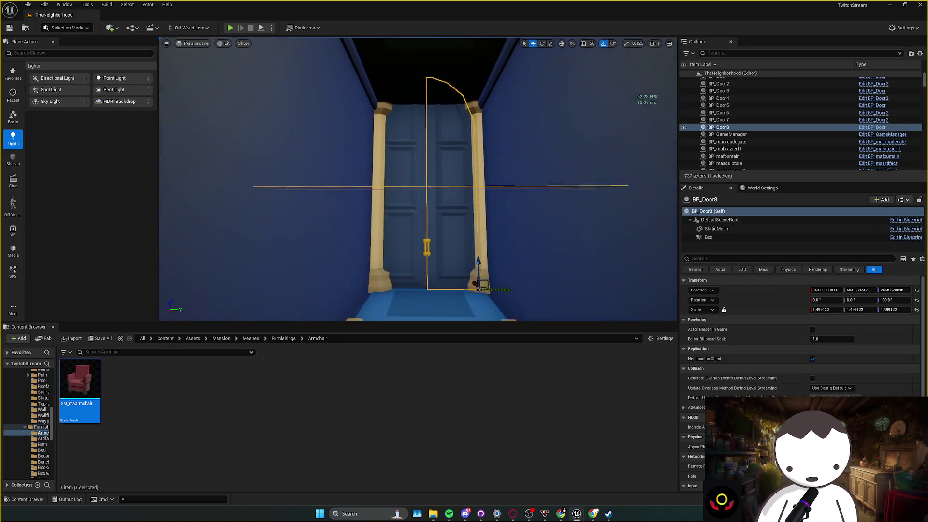
{"action": "left_click", "coordinate": [418, 181]}
{"action": "scroll", "coordinate": [418, 181], "scroll_direction": "up", "scroll_amount": 5}
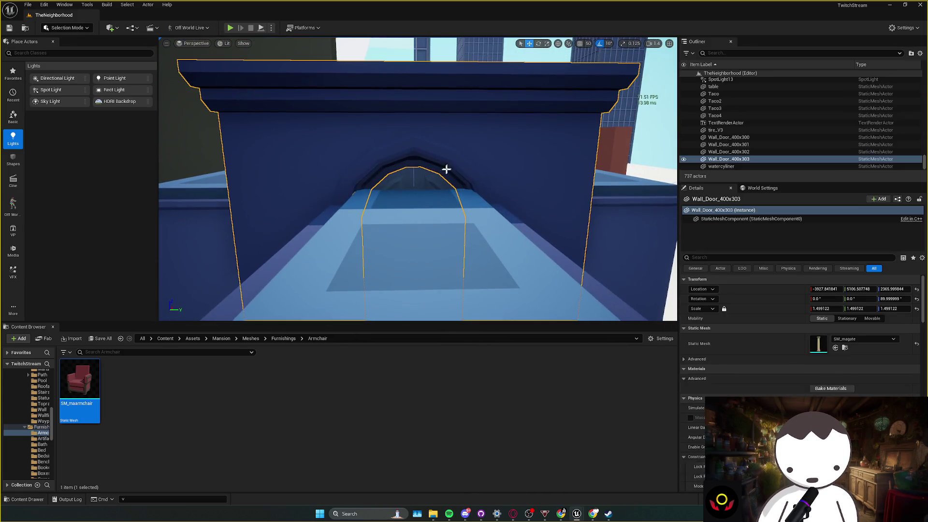
{"action": "scroll", "coordinate": [450, 164], "scroll_direction": "up", "scroll_amount": 3}
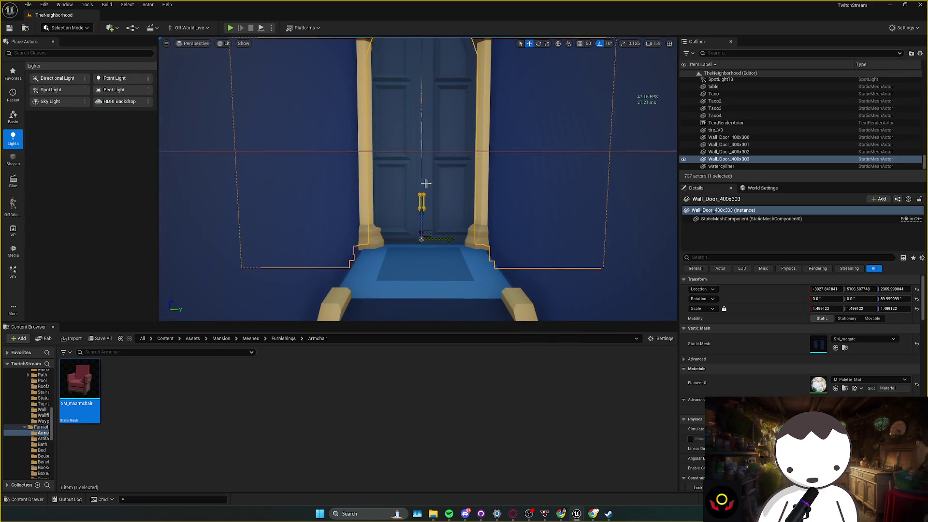
{"action": "left_click", "coordinate": [419, 182], "text": "ctrl"}
- Try a scale of 1.0 on both doors and the wall, then undo it
{"action": "key", "text": "f"}
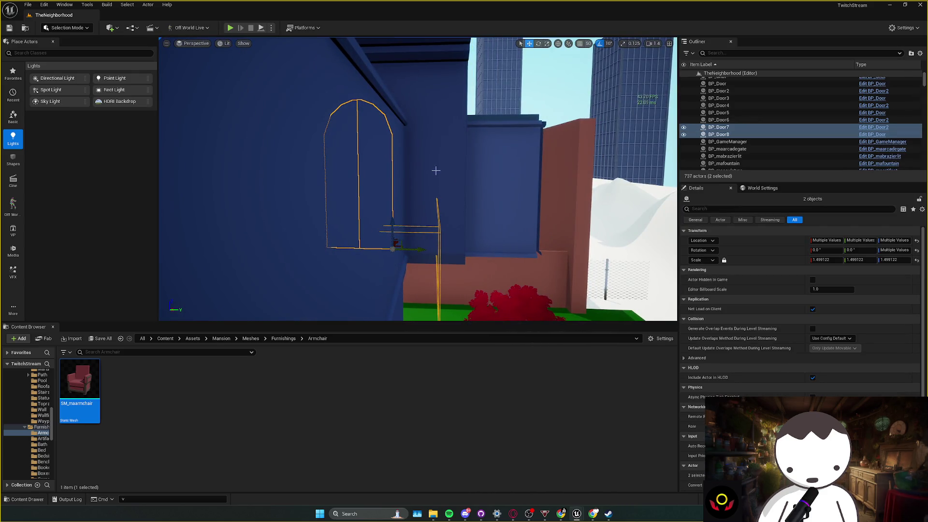
{"action": "left_click_drag", "start_coordinate": [437, 172], "coordinate": [399, 210]}
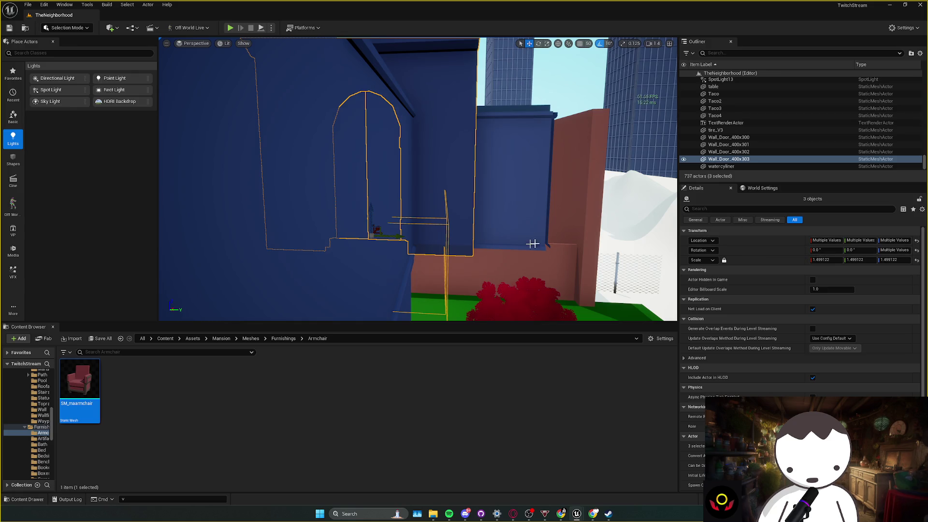
{"action": "left_click", "coordinate": [821, 261]}
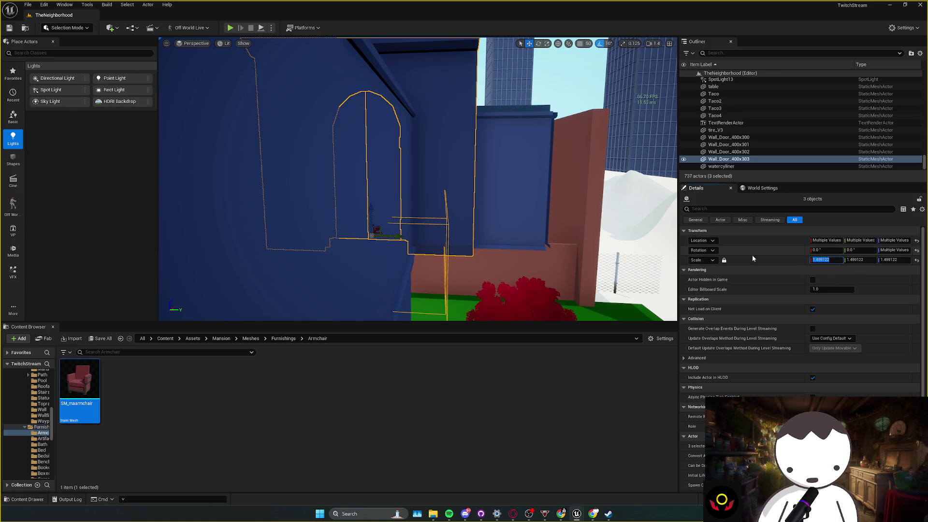
{"action": "type", "text": "1"}
{"action": "key", "text": "Return"}
{"action": "key", "text": "f"}
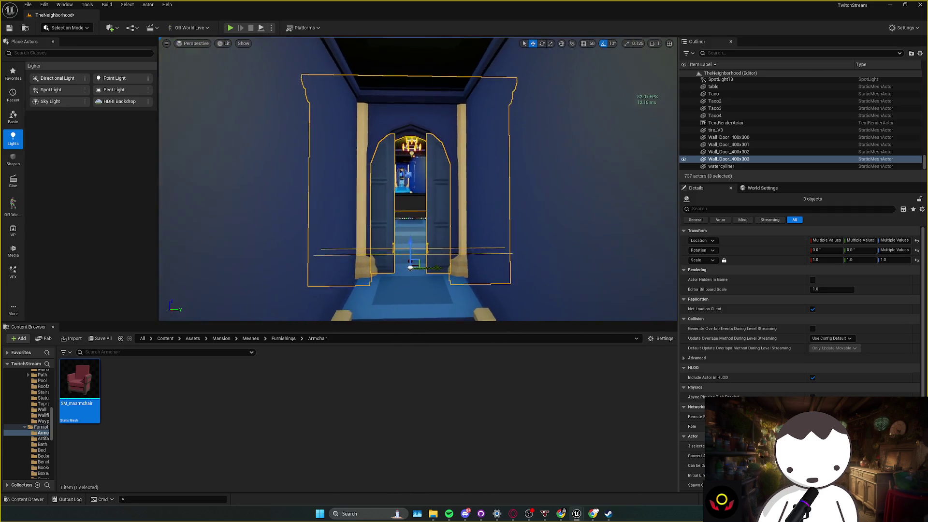
{"action": "scroll", "coordinate": [449, 187], "scroll_direction": "up", "scroll_amount": 4}
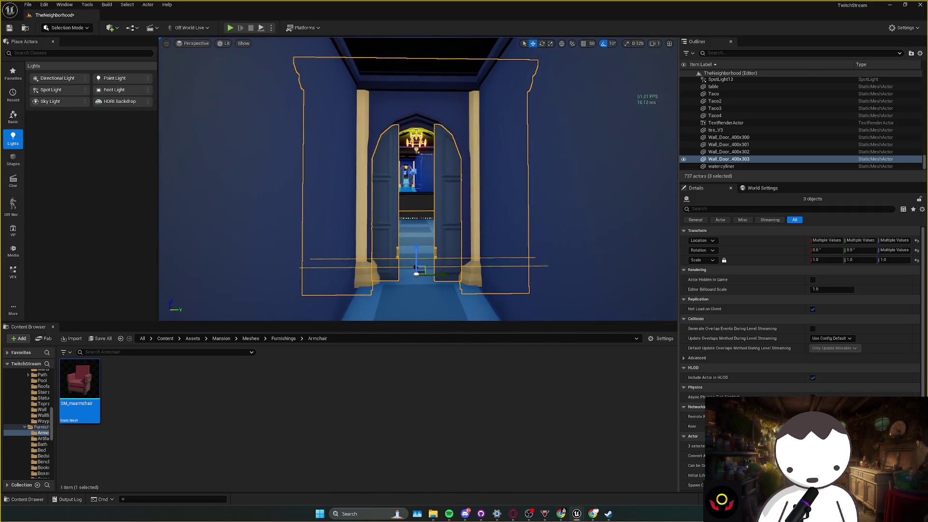
{"action": "key", "text": "ctrl+z"}
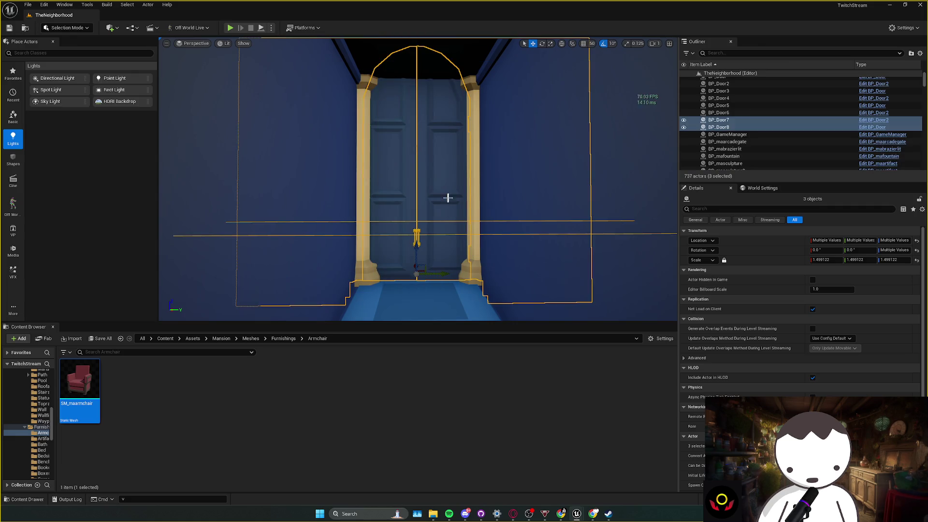
- Drag the scale of the doors and wall down to roughly 0.96
{"action": "left_click_drag", "start_coordinate": [419, 273], "coordinate": [449, 275]}
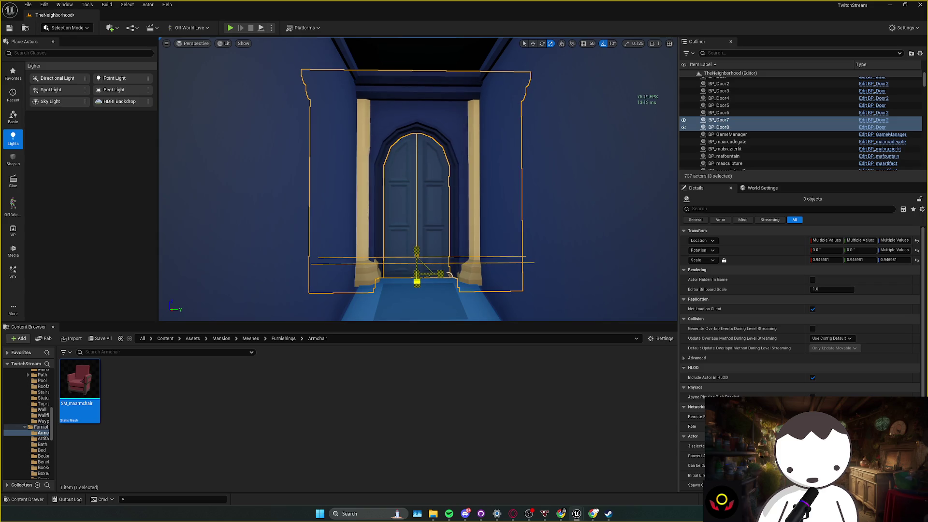
{"action": "key", "text": "Escape"}
{"action": "scroll", "coordinate": [389, 248], "scroll_direction": "up", "scroll_amount": 3}
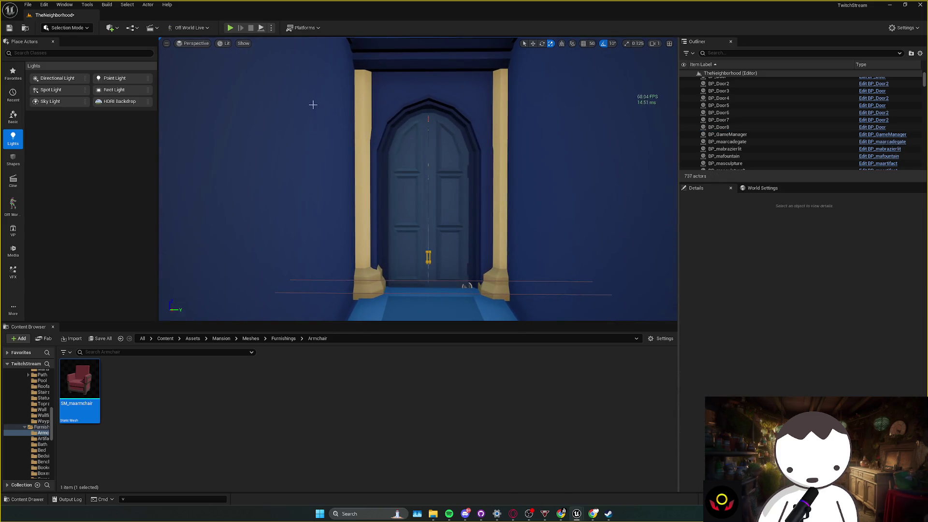
- Check the left column beside the door, then start a play-test
{"action": "left_click", "coordinate": [366, 270]}
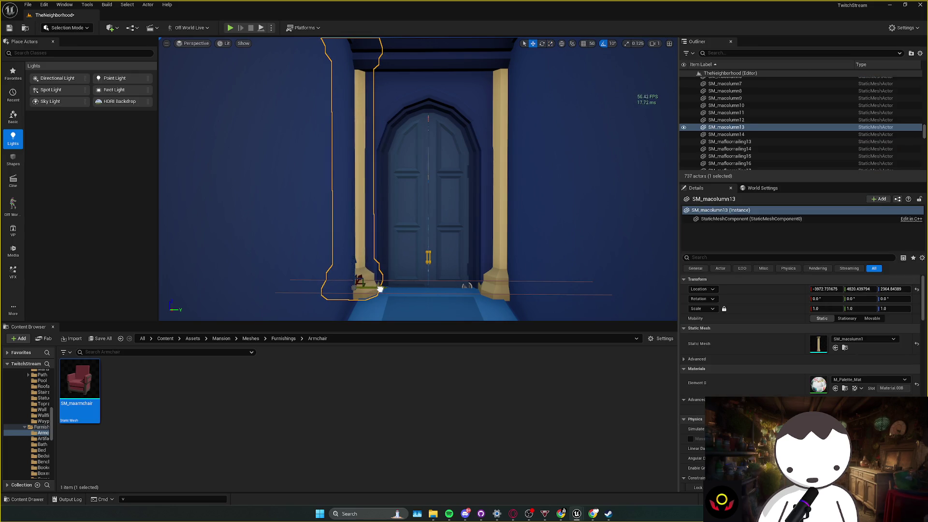
{"action": "key", "text": "Escape"}
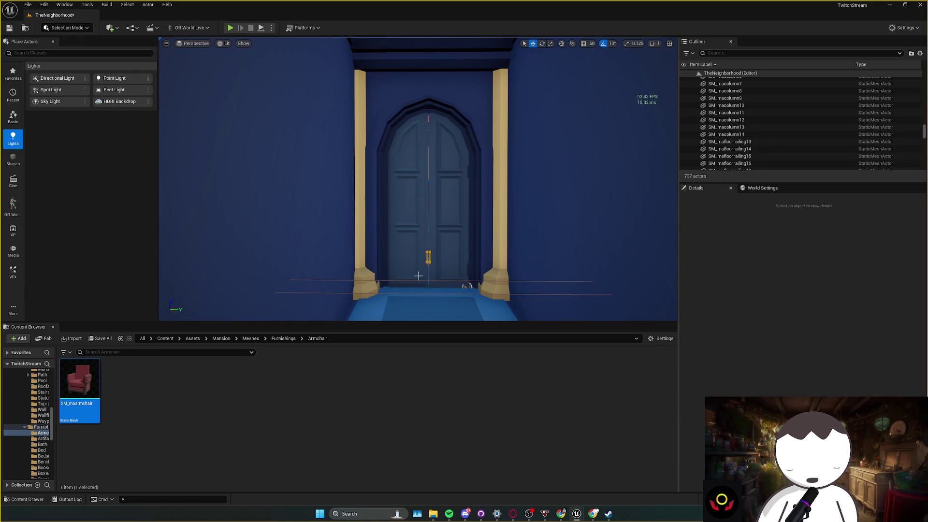
{"action": "scroll", "coordinate": [414, 275], "scroll_direction": "down", "scroll_amount": 3}
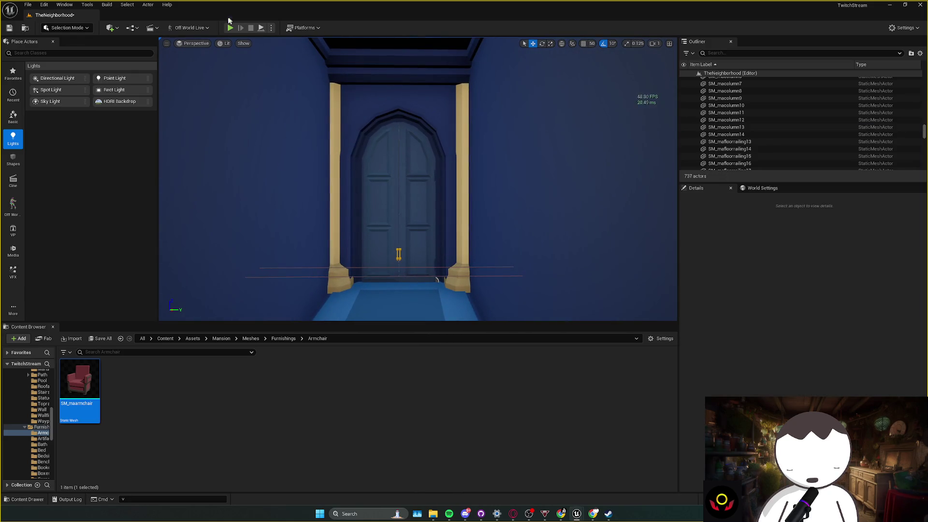
{"action": "left_click", "coordinate": [230, 28]}
{"action": "key", "text": "w"}
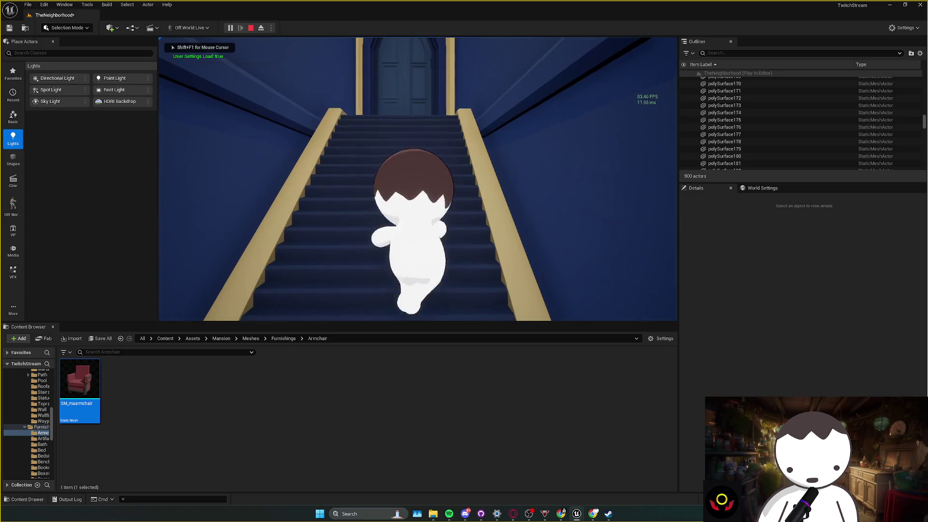
{"action": "key", "text": "w"}
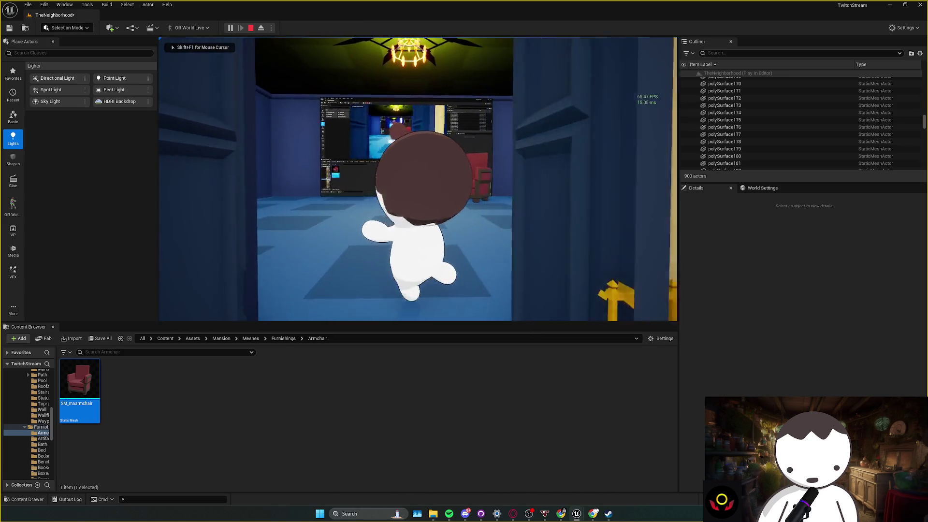
{"action": "key", "text": "w"}
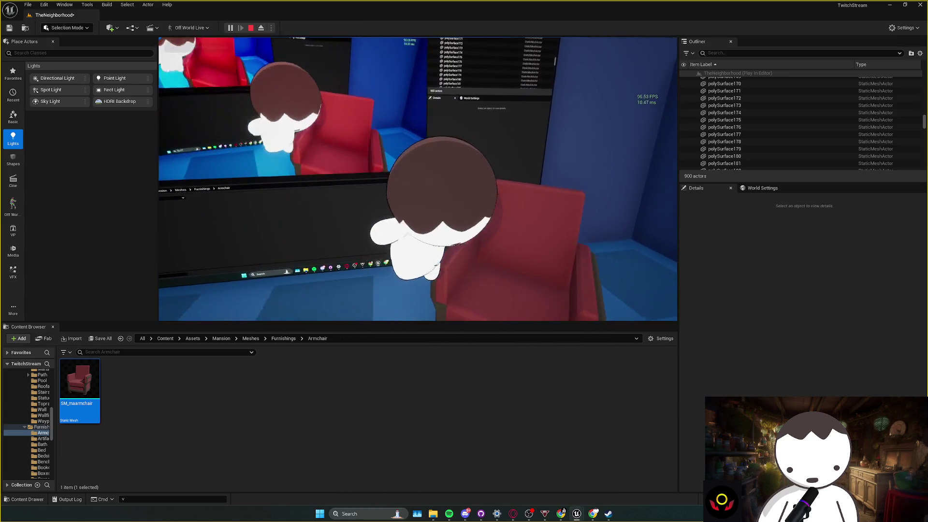
{"action": "key", "text": "e"}
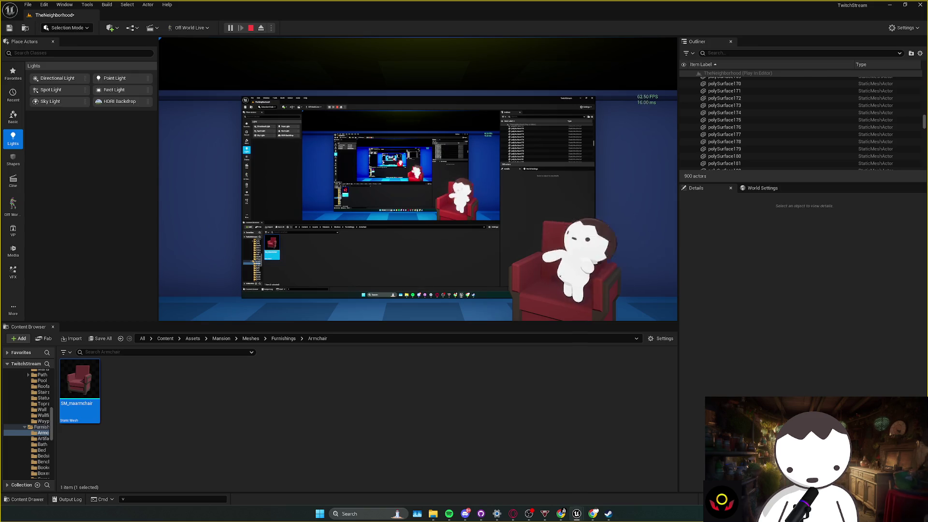
{"action": "key", "text": "Escape"}
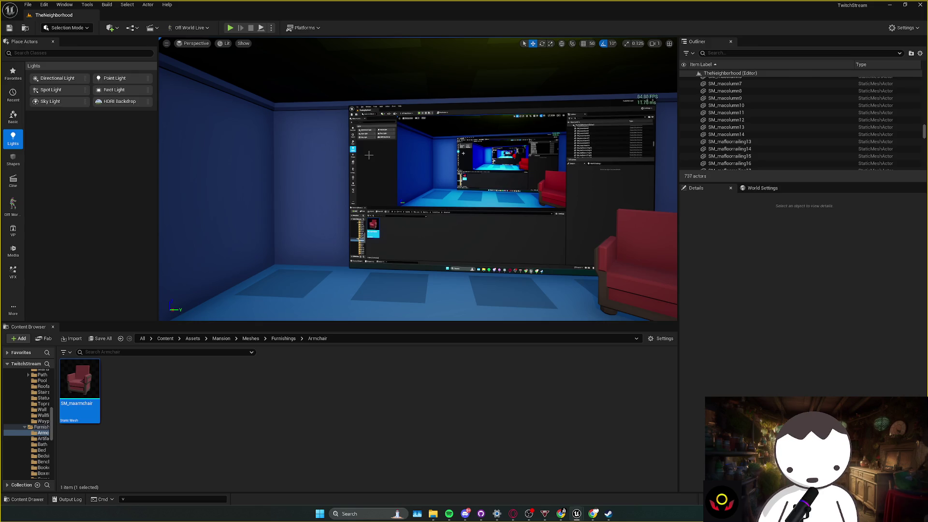
- Fly the view through the hallway and hall to face the arched door between the staircases
{"action": "key", "text": "a"}
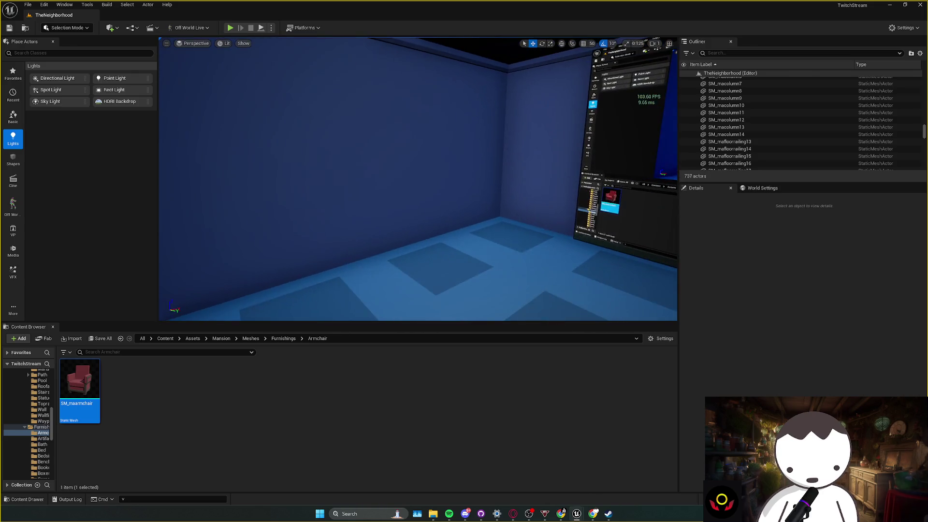
{"action": "key", "text": "w"}
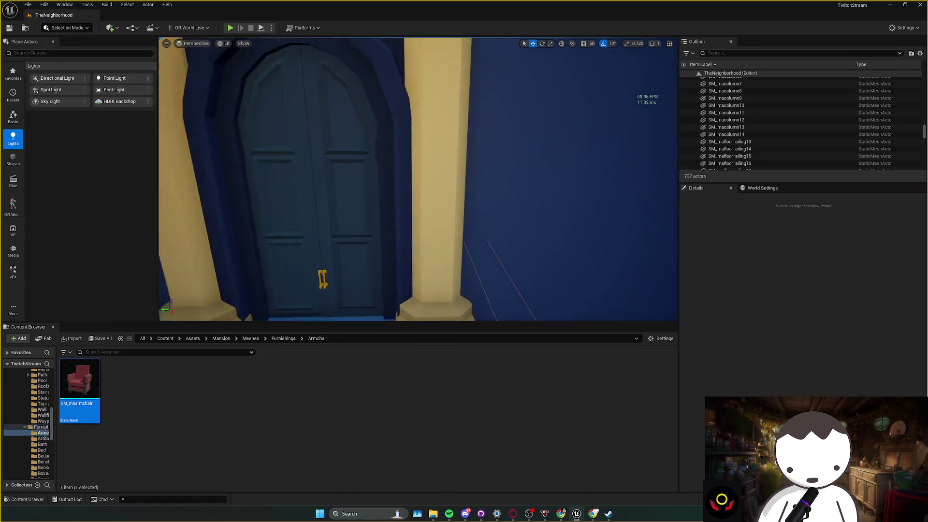
{"action": "key", "text": "w"}
{"action": "scroll", "coordinate": [418, 179], "scroll_direction": "down", "scroll_amount": 1}
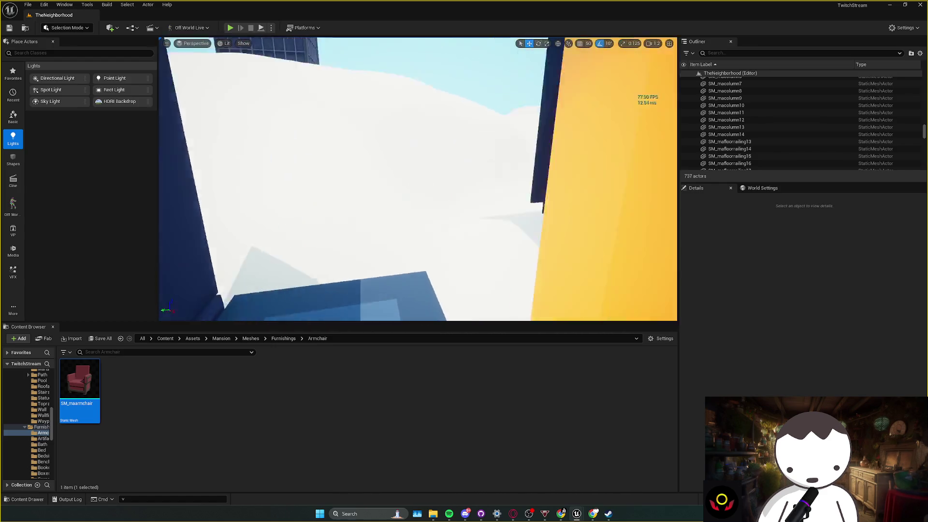
{"action": "key", "text": "w"}
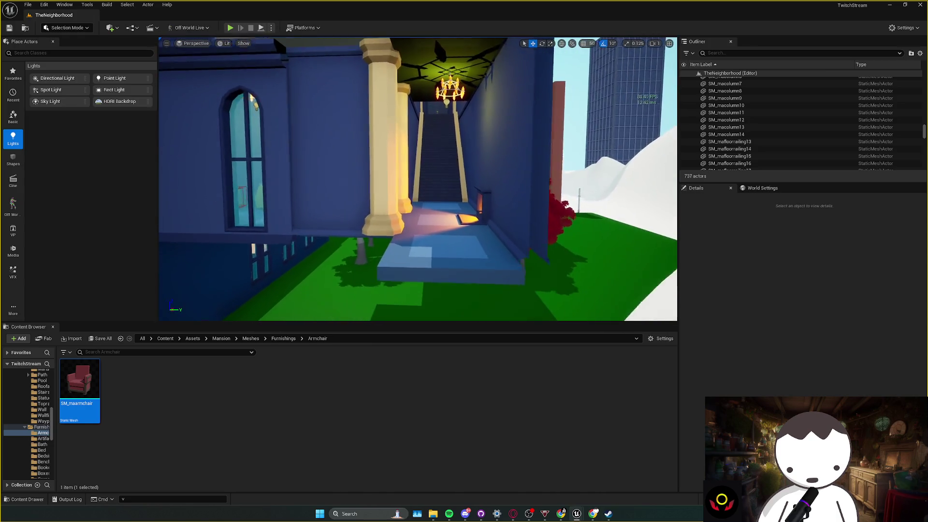
{"action": "scroll", "coordinate": [418, 179], "scroll_direction": "up", "scroll_amount": 3}
{"action": "key", "text": "w"}
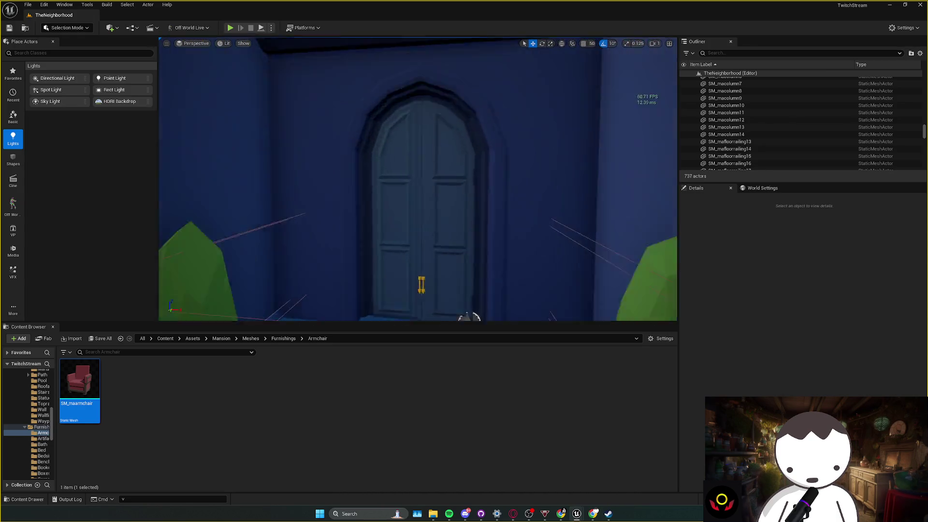
{"action": "scroll", "coordinate": [418, 179], "scroll_direction": "down", "scroll_amount": 3}
{"action": "key", "text": "w"}
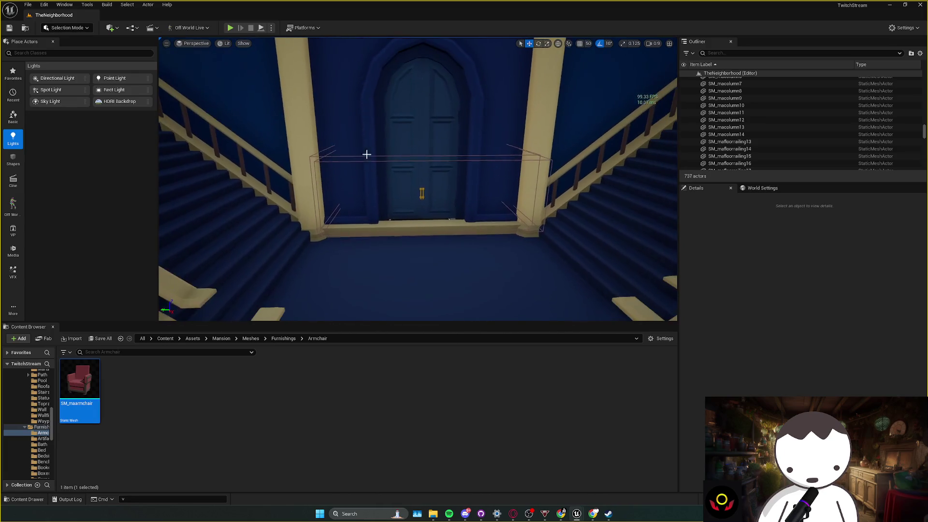
- Walk the character into the green room, end the play-test, and select the blue carpet
{"action": "key", "text": "w"}
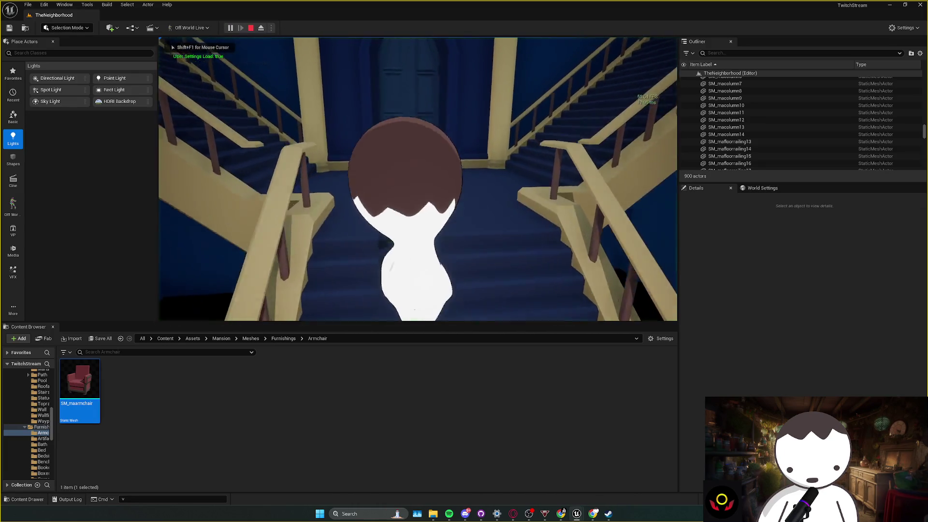
{"action": "key", "text": "w"}
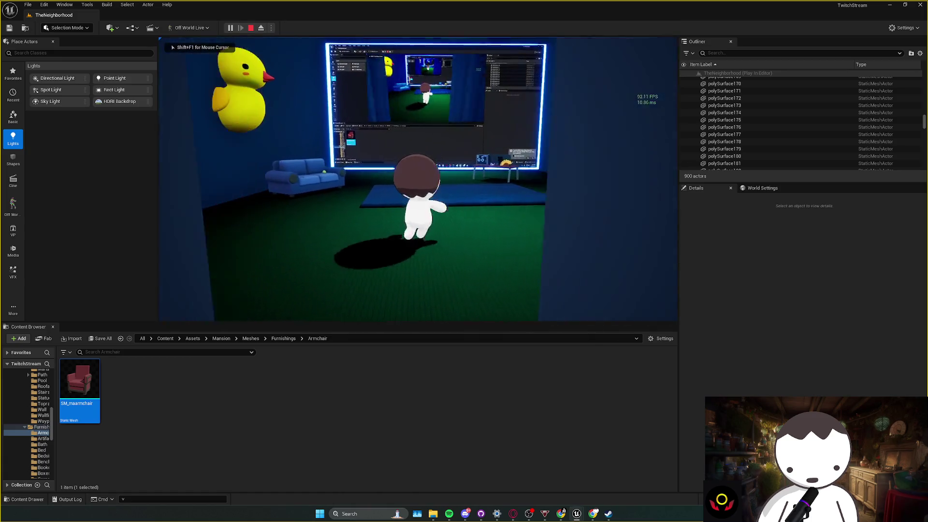
{"action": "key", "text": "s"}
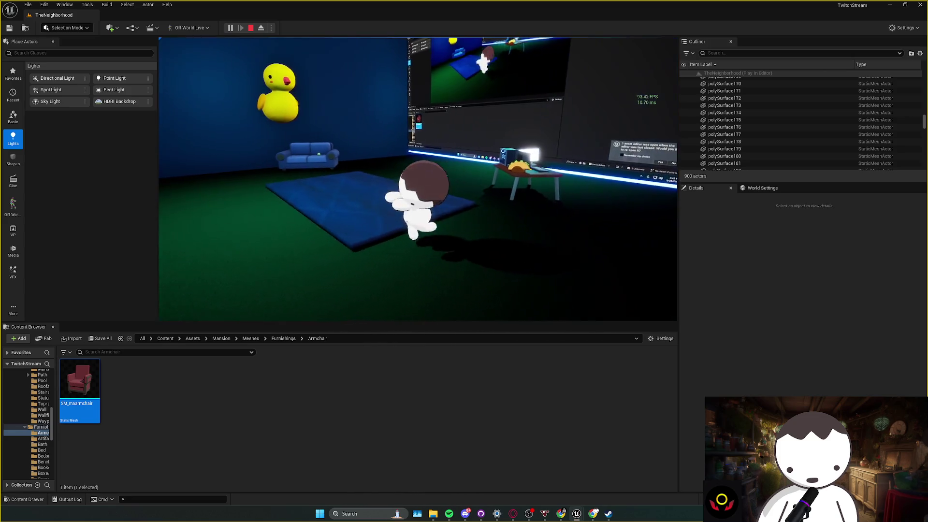
{"action": "key", "text": "Escape"}
{"action": "left_click", "coordinate": [488, 187]}
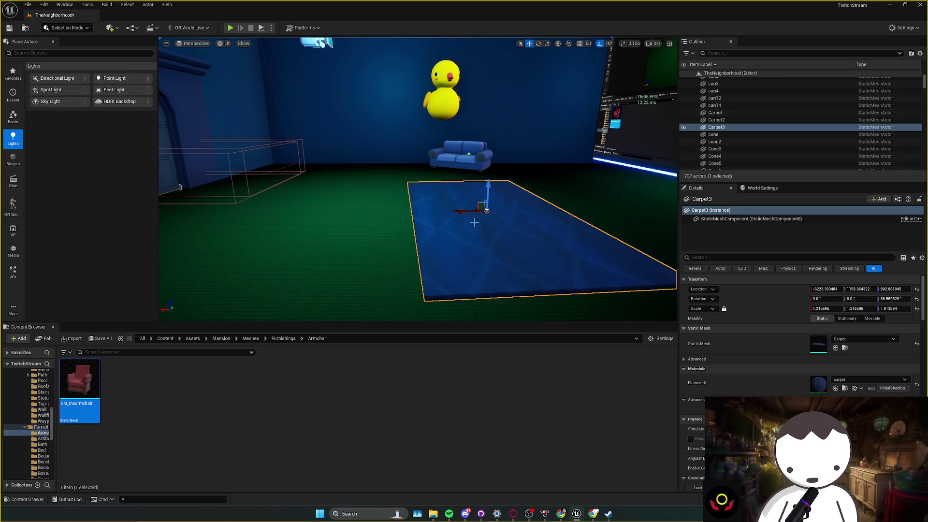
- Save the level and fly up the staircase into the pink poster hallway
{"action": "key", "text": "Escape"}
{"action": "left_click_drag", "start_coordinate": [491, 224], "coordinate": [541, 223]}
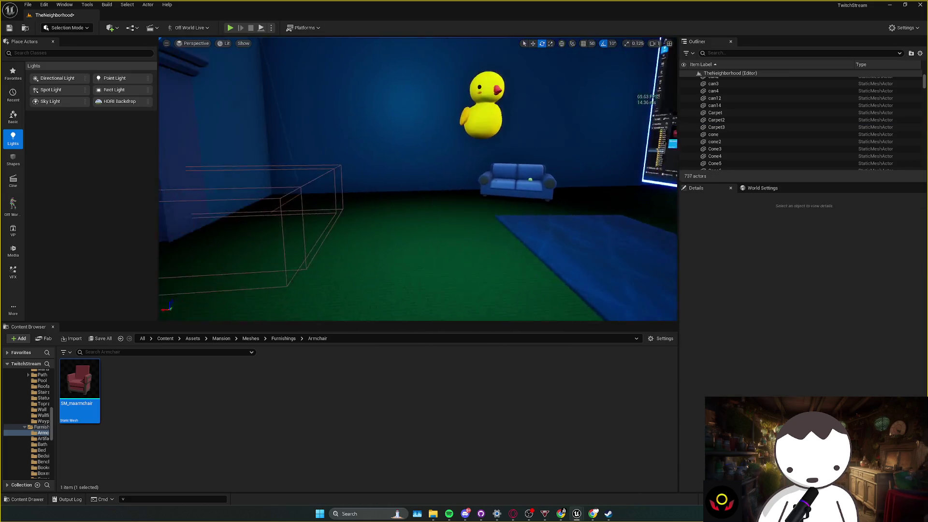
{"action": "key", "text": "w"}
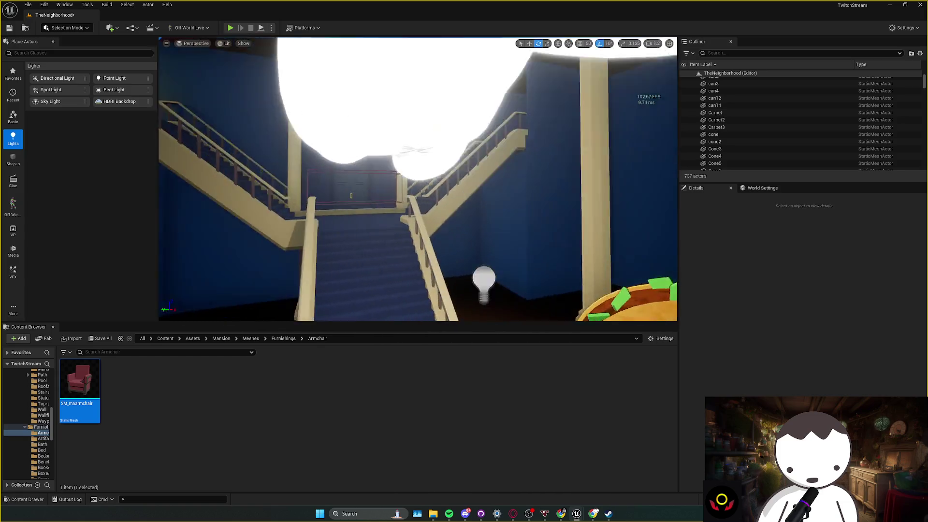
{"action": "key", "text": "ctrl+s"}
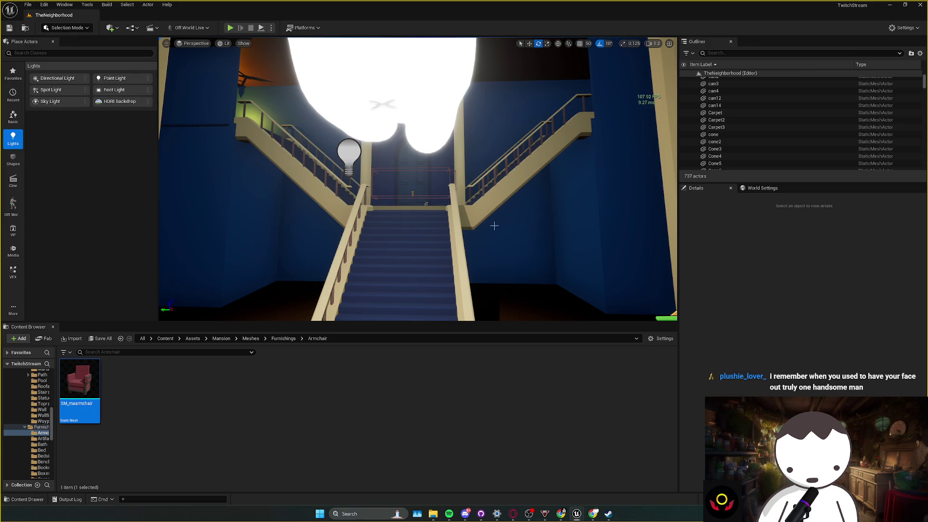
{"action": "key", "text": "w"}
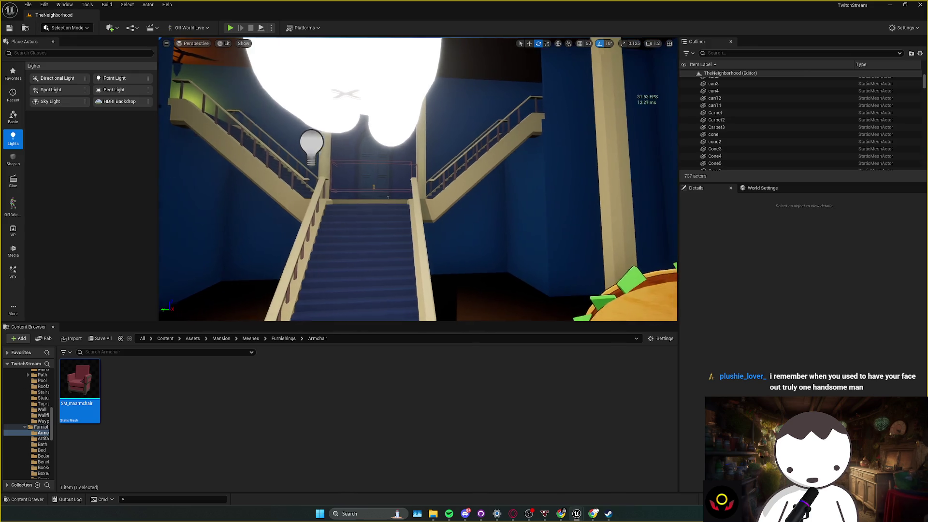
{"action": "key", "text": "w"}
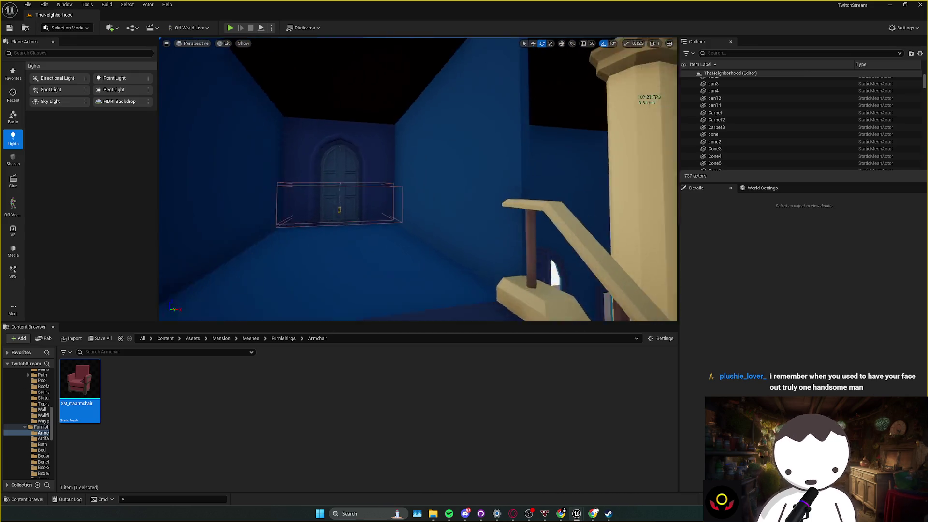
{"action": "key", "text": "w"}
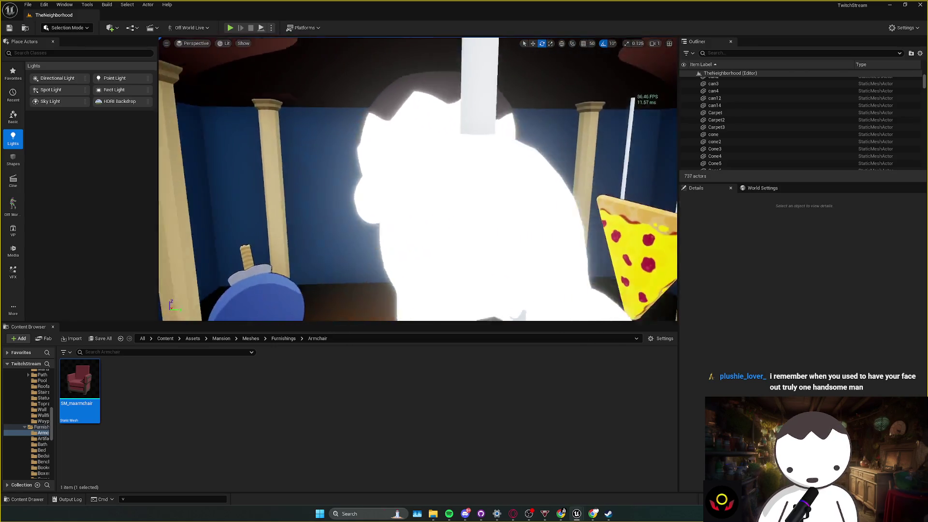
{"action": "key", "text": "w"}
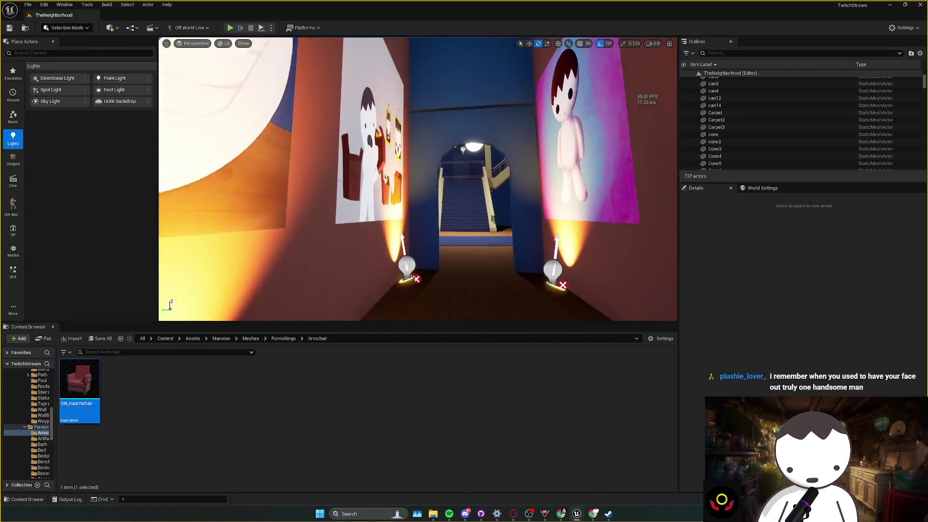
- Nudge the SM_Wall_DoorArch_2x3_2 door-arch wall along X to about -4037.20
{"action": "left_click", "coordinate": [443, 155]}
{"action": "key", "text": "w"}
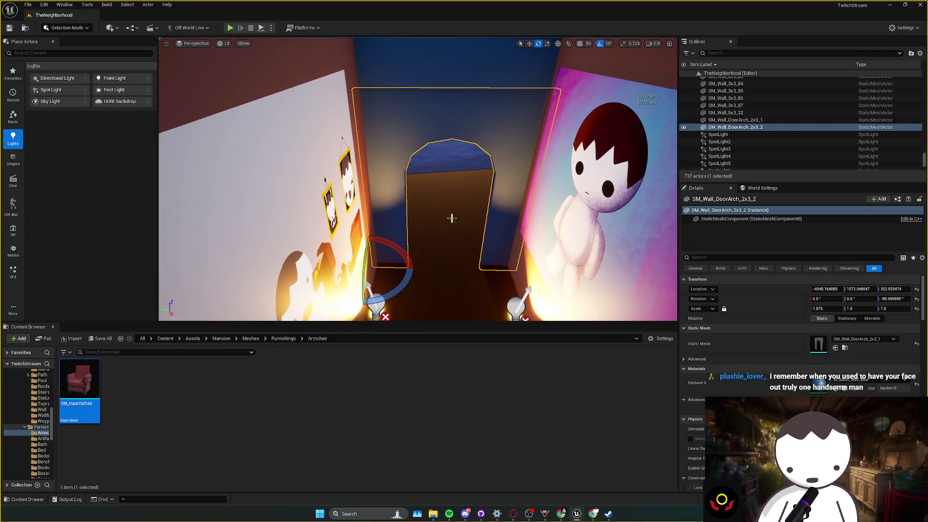
{"action": "left_click_drag", "start_coordinate": [365, 293], "coordinate": [363, 294]}
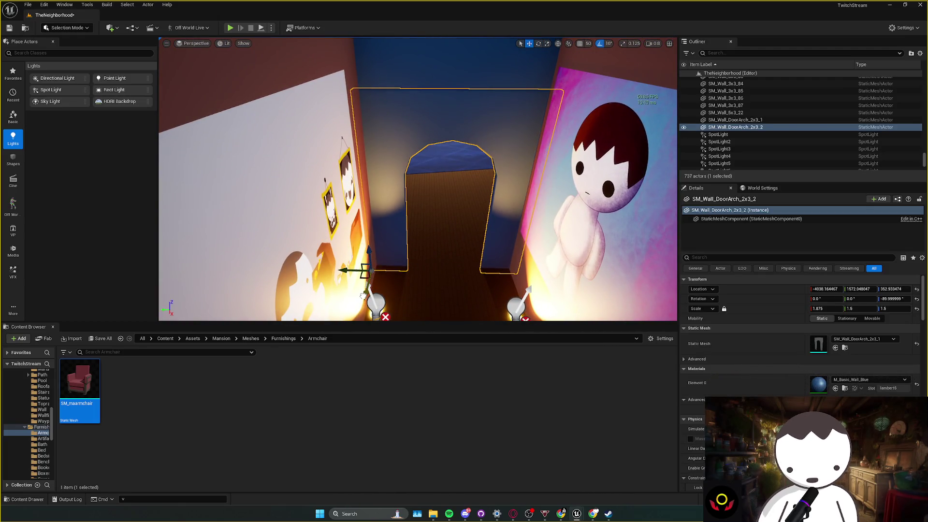
{"action": "key", "text": "Escape"}
{"action": "key", "text": "s"}
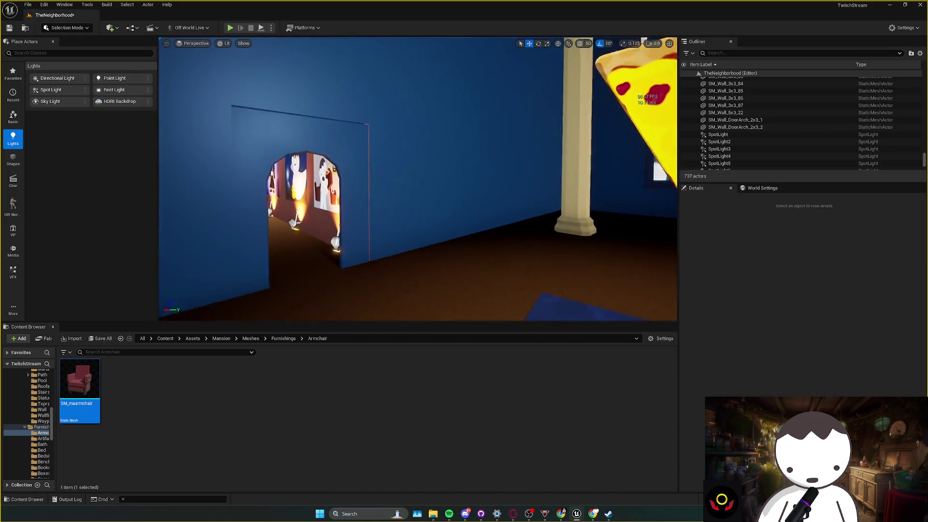
{"action": "left_click", "coordinate": [374, 223]}
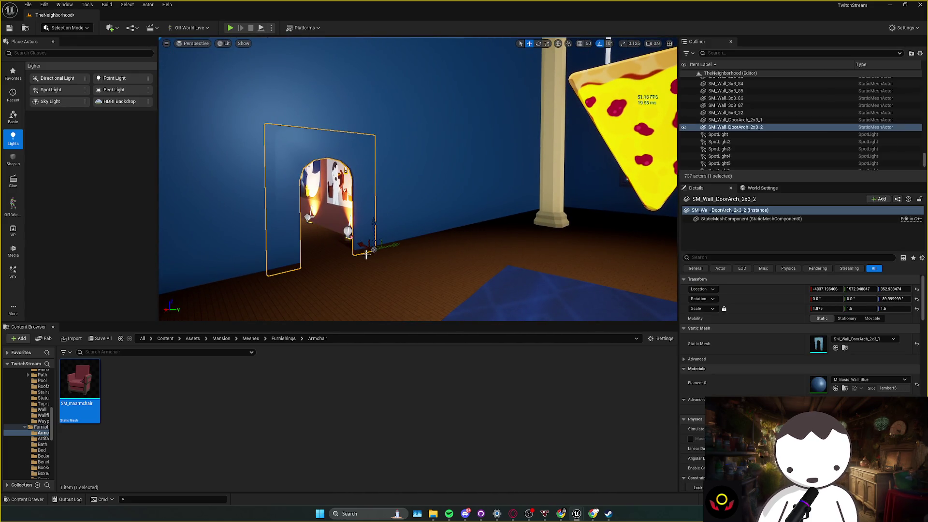
{"action": "key", "text": "Escape"}
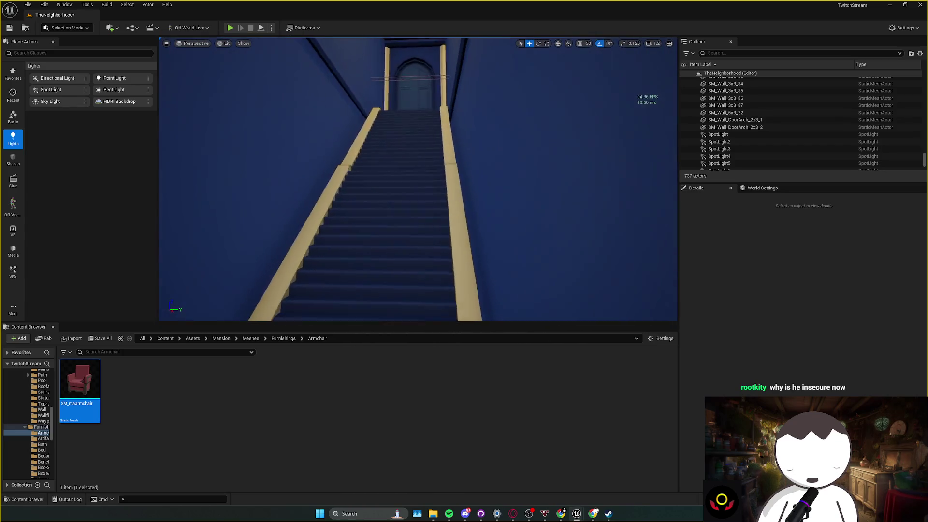
- Fly the view through the arched door and lit room toward the entrance wing by the pillar
{"action": "mouse_move", "coordinate": [417, 179]}
{"action": "left_mouse_down"}
{"action": "mouse_move", "coordinate": [334, 183]}
{"action": "mouse_move", "coordinate": [339, 111]}
{"action": "mouse_move", "coordinate": [347, 145]}
{"action": "mouse_move", "coordinate": [413, 246]}
{"action": "mouse_move", "coordinate": [425, 174]}
{"action": "mouse_move", "coordinate": [351, 114]}
{"action": "mouse_move", "coordinate": [358, 97]}
{"action": "mouse_move", "coordinate": [360, 126]}
{"action": "mouse_move", "coordinate": [382, 121]}
{"action": "mouse_move", "coordinate": [392, 87]}
{"action": "mouse_move", "coordinate": [338, 111]}
{"action": "mouse_move", "coordinate": [352, 126]}
{"action": "left_mouse_up"}
{"action": "mouse_move", "coordinate": [424, 244]}
{"action": "left_mouse_down"}
{"action": "mouse_move", "coordinate": [425, 212]}
{"action": "mouse_move", "coordinate": [424, 244]}
{"action": "left_mouse_up"}
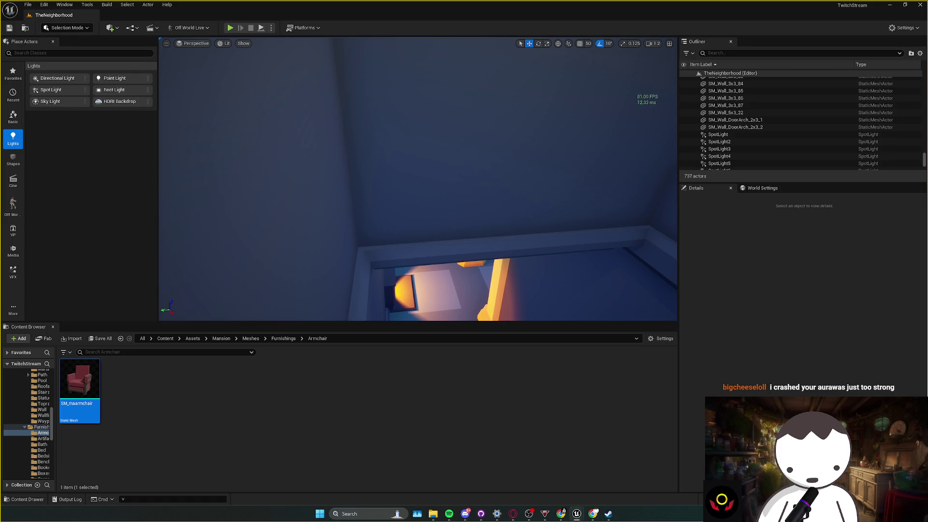
{"action": "key", "text": "w"}
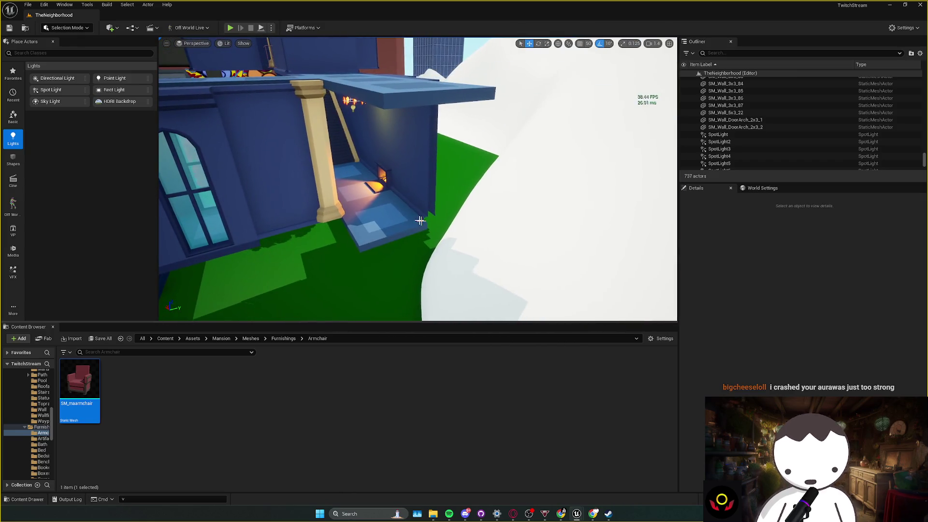
- Replace the selected fireplace wall with SM_mainteriorwall1 from the Content Browser
{"action": "left_click", "coordinate": [425, 213]}
{"action": "key", "text": "w"}
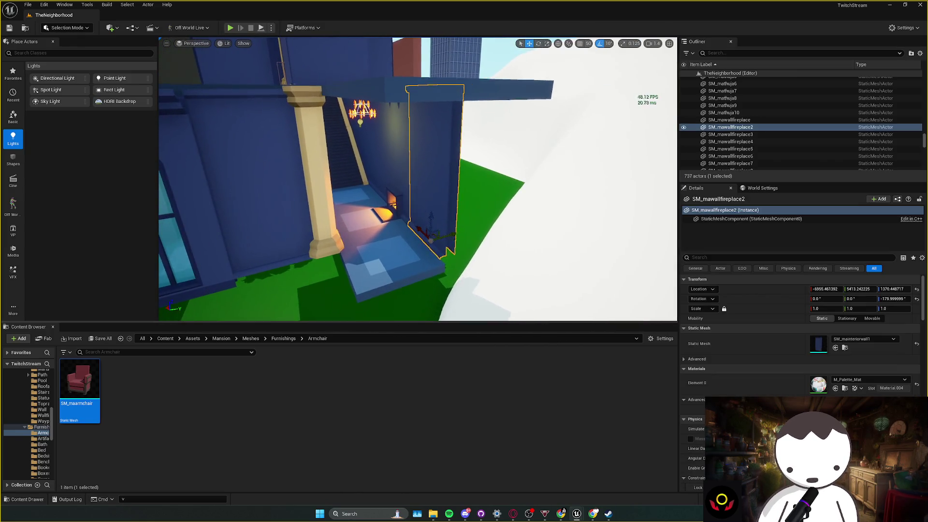
{"action": "right_click", "coordinate": [426, 208]}
{"action": "mouse_move", "coordinate": [465, 262]}
{"action": "key", "text": "ctrl+b"}
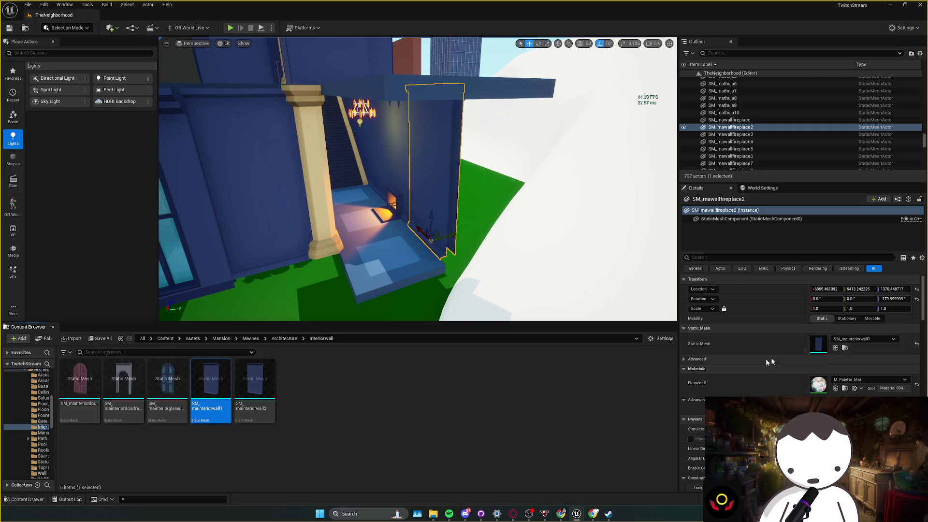
{"action": "left_click", "coordinate": [256, 389]}
{"action": "left_click", "coordinate": [222, 397]}
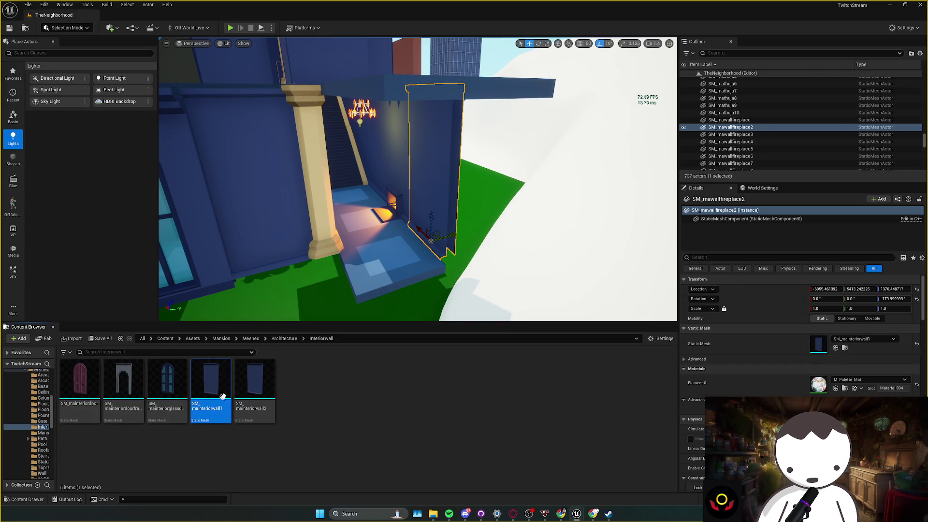
{"action": "right_click", "coordinate": [432, 227]}
{"action": "mouse_move", "coordinate": [541, 289]}
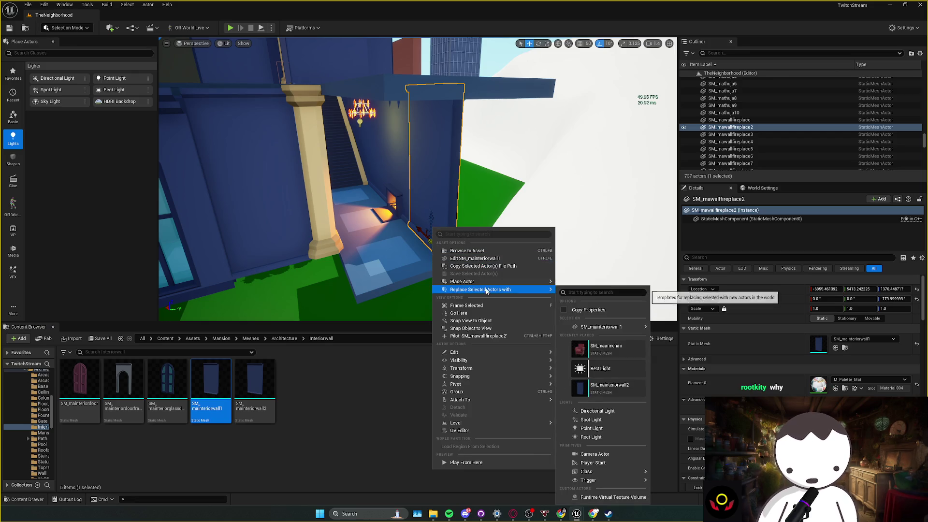
{"action": "mouse_move", "coordinate": [591, 328]}
{"action": "left_click", "coordinate": [662, 331]}
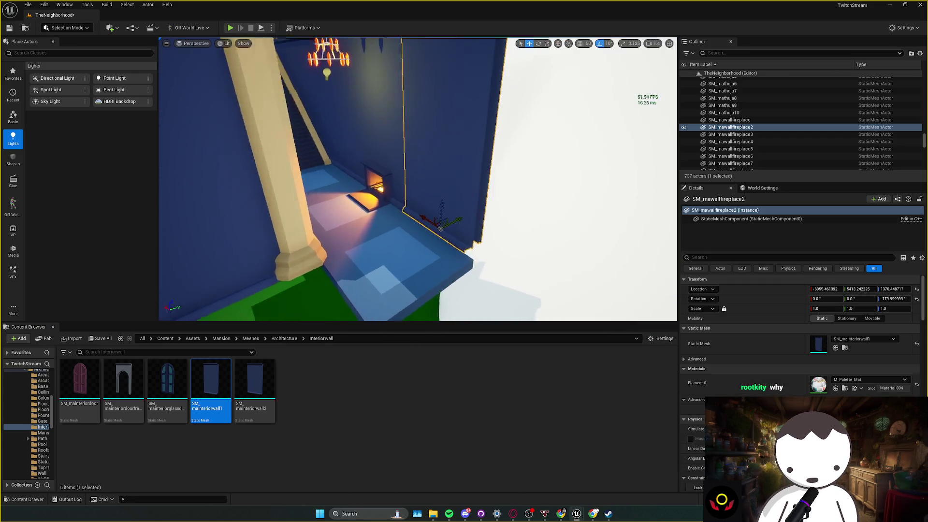
- Replace it again with SM_mainteriorwall2 and save the level
{"action": "left_click", "coordinate": [258, 384]}
{"action": "right_click", "coordinate": [421, 226]}
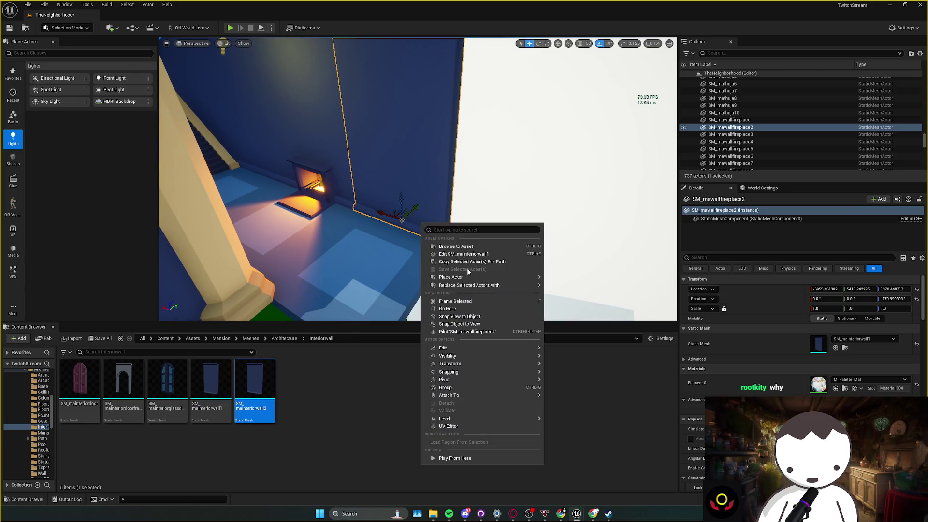
{"action": "mouse_move", "coordinate": [536, 285]}
{"action": "mouse_move", "coordinate": [628, 324]}
{"action": "left_click", "coordinate": [670, 325]}
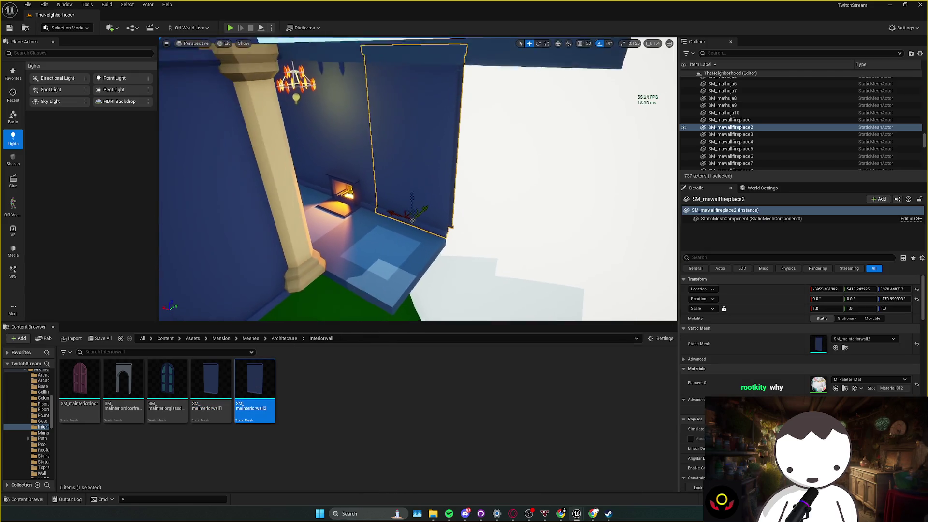
{"action": "key", "text": "ctrl+s"}
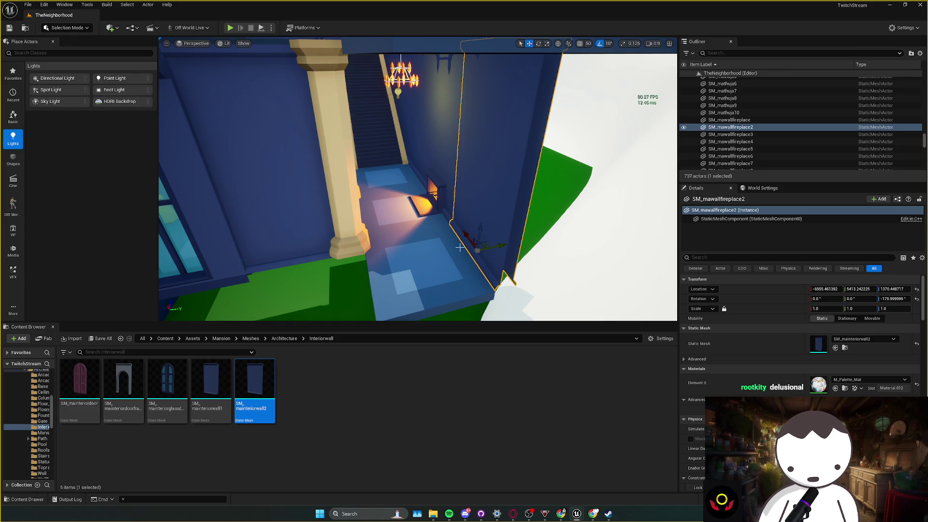
{"action": "scroll", "coordinate": [459, 247], "scroll_direction": "down", "scroll_amount": 10}
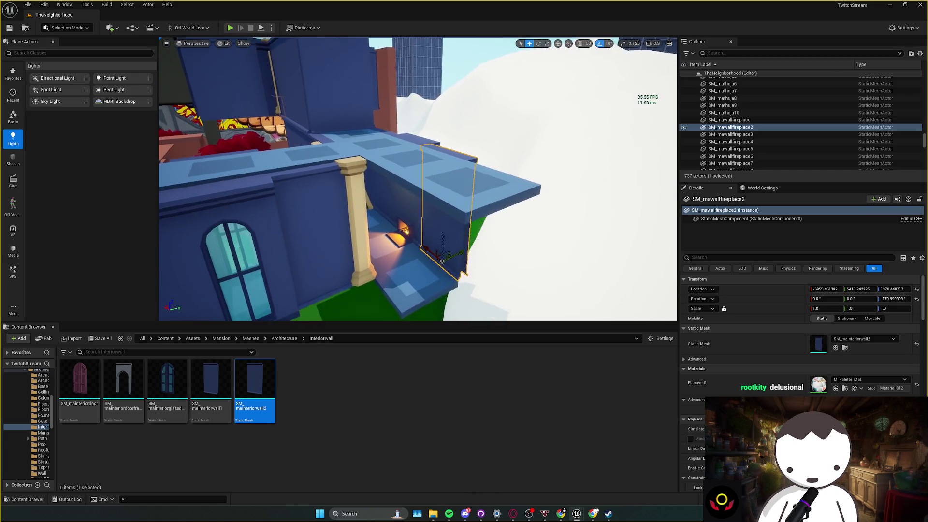
- Delete the new wall and save, then undo back to the SM_mainteriorwall2 wall and deselect
{"action": "key", "text": "Delete"}
{"action": "key", "text": "ctrl+s"}
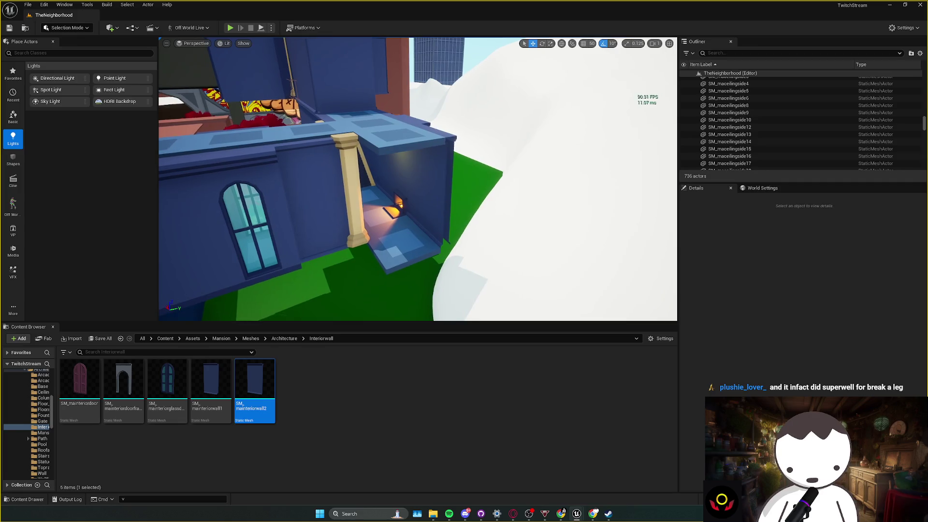
{"action": "key", "text": "ctrl+z"}
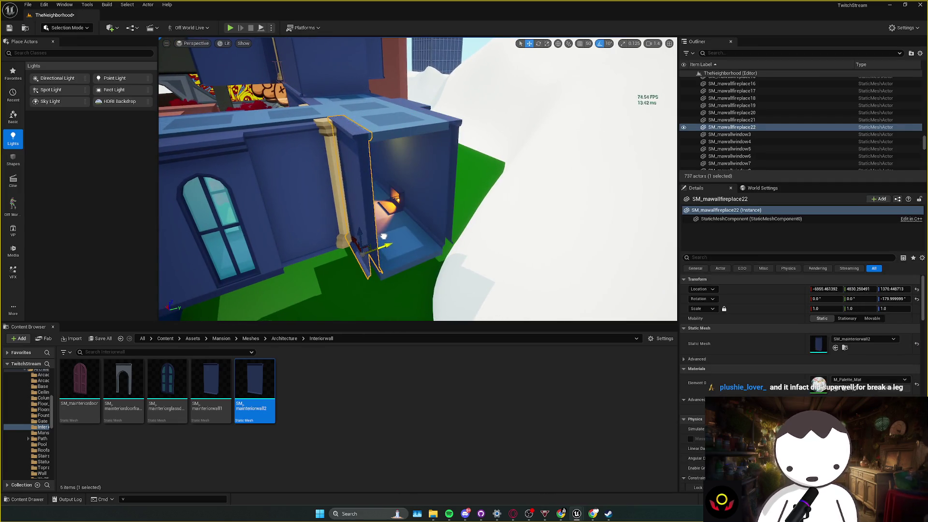
{"action": "key", "text": "ctrl+z"}
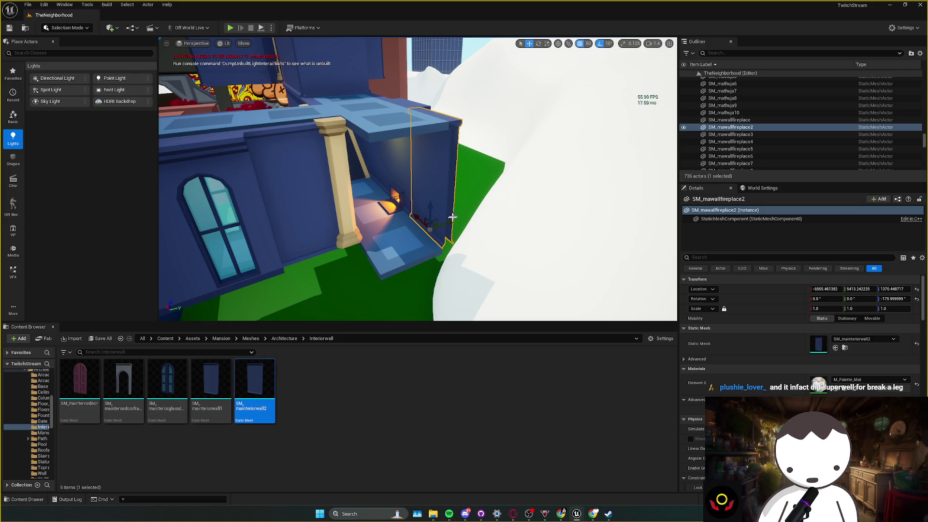
{"action": "scroll", "coordinate": [380, 238], "scroll_direction": "up", "scroll_amount": 8}
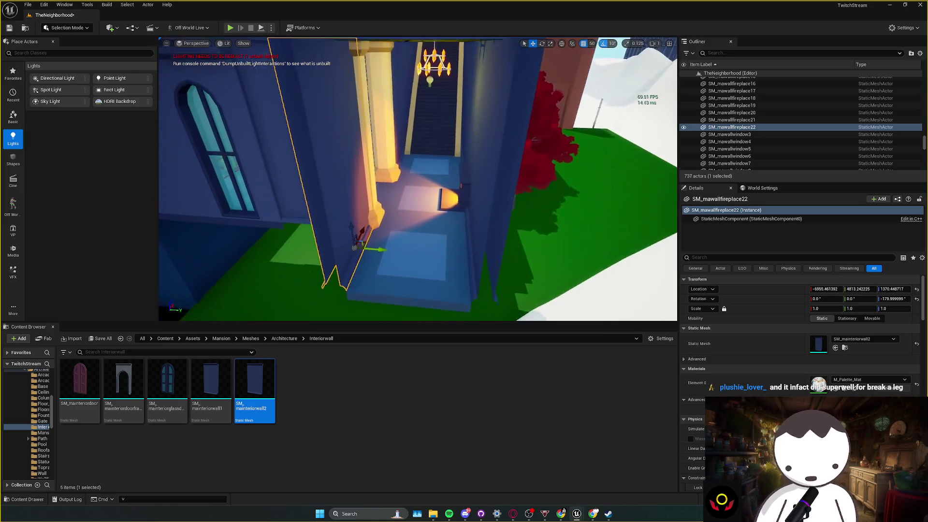
{"action": "key", "text": "Escape"}
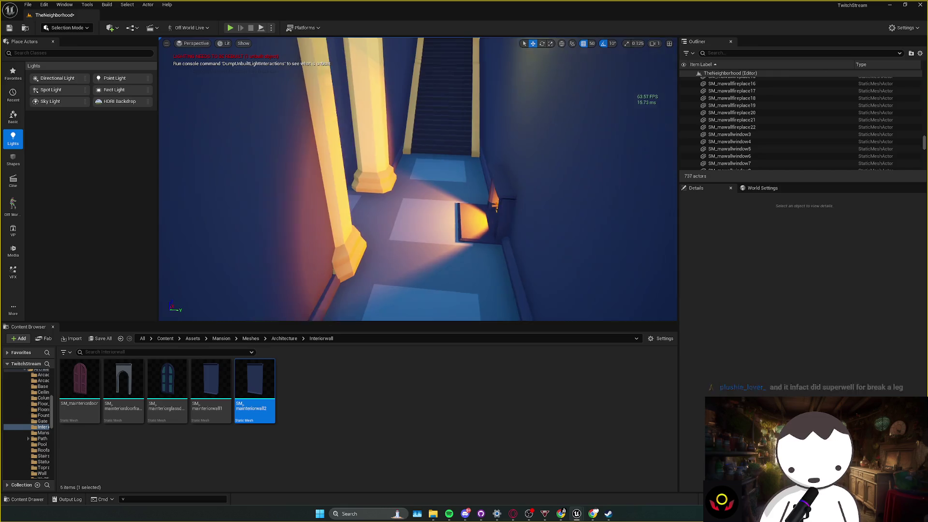
- Save the level again and fly through the stair hall to select the arched doorway wall
{"action": "scroll", "coordinate": [417, 178], "scroll_direction": "down", "scroll_amount": 2}
{"action": "key", "text": "w"}
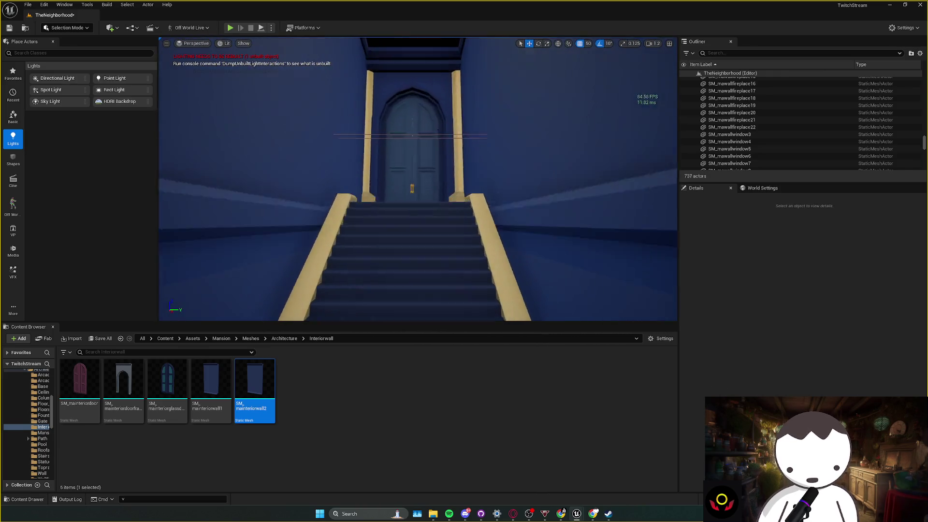
{"action": "key", "text": "s"}
{"action": "scroll", "coordinate": [417, 179], "scroll_direction": "up", "scroll_amount": 1}
{"action": "key", "text": "w"}
{"action": "key", "text": "ctrl+s"}
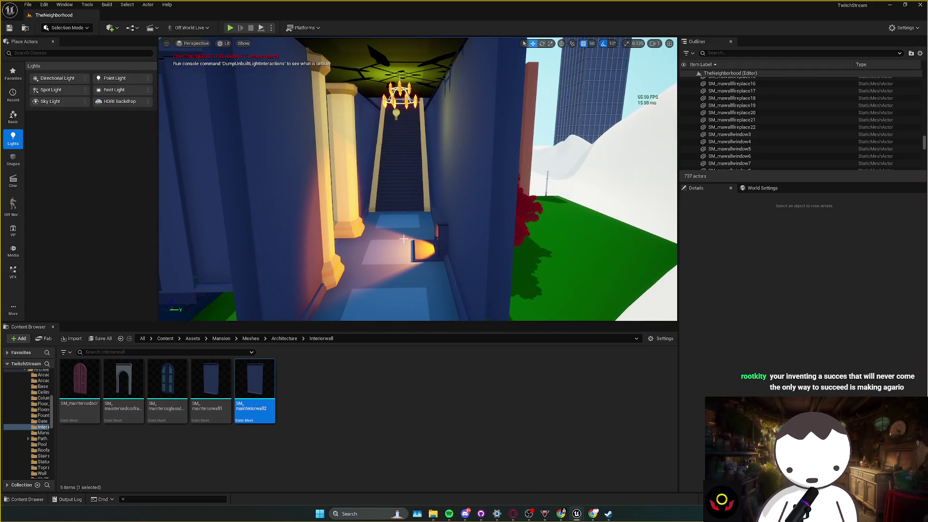
{"action": "key", "text": "w"}
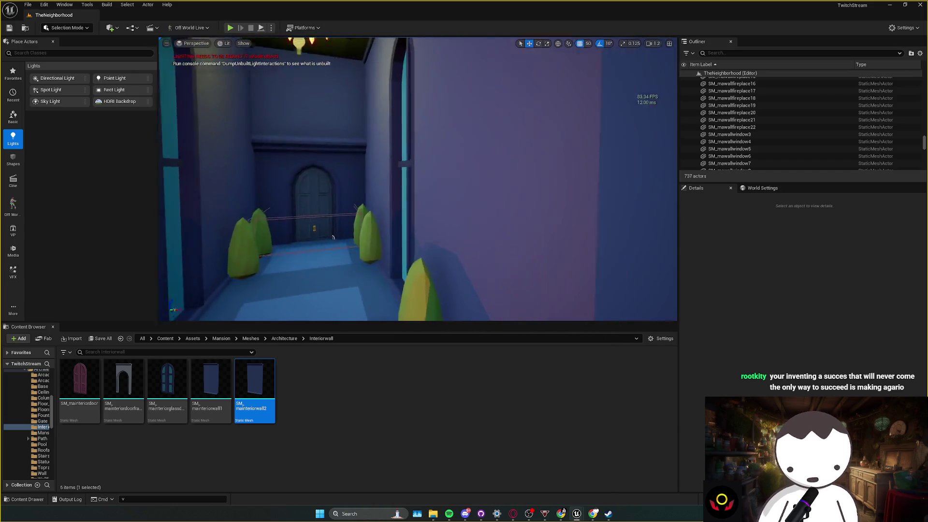
{"action": "key", "text": "w"}
{"action": "scroll", "coordinate": [417, 179], "scroll_direction": "down", "scroll_amount": 1}
{"action": "key", "text": "w"}
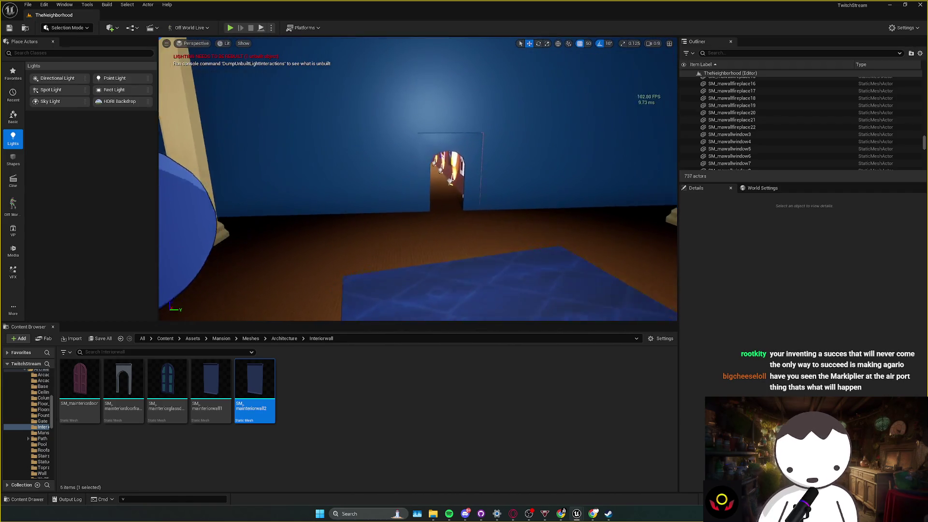
{"action": "left_click", "coordinate": [493, 213]}
- Select and frame the SM_Wall_DoorArch_2x3_2 arch wall, then drag its Scale Y down to -15.27
{"action": "left_click_drag", "start_coordinate": [493, 214], "coordinate": [466, 232]}
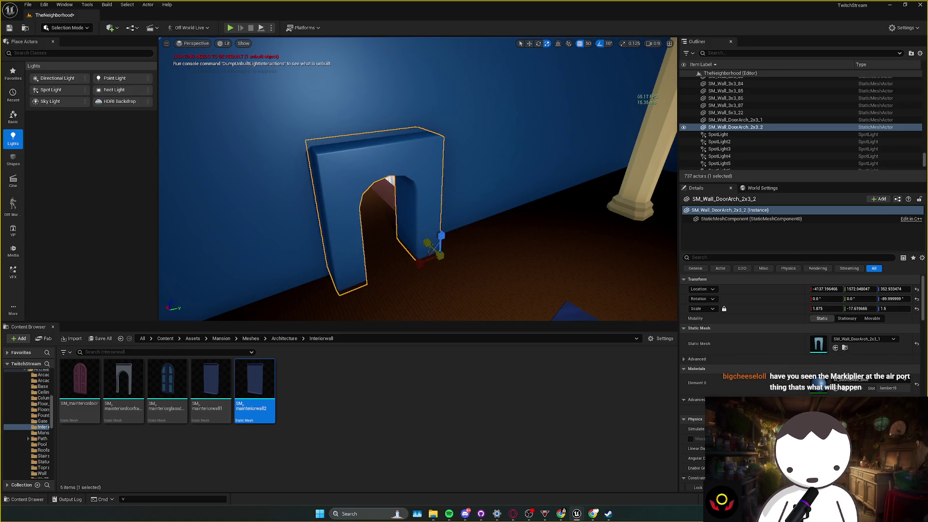
{"action": "key", "text": "Escape"}
{"action": "left_click_drag", "start_coordinate": [423, 242], "coordinate": [405, 227]}
{"action": "left_click_drag", "start_coordinate": [437, 232], "coordinate": [437, 232]}
{"action": "left_click", "coordinate": [436, 233]}
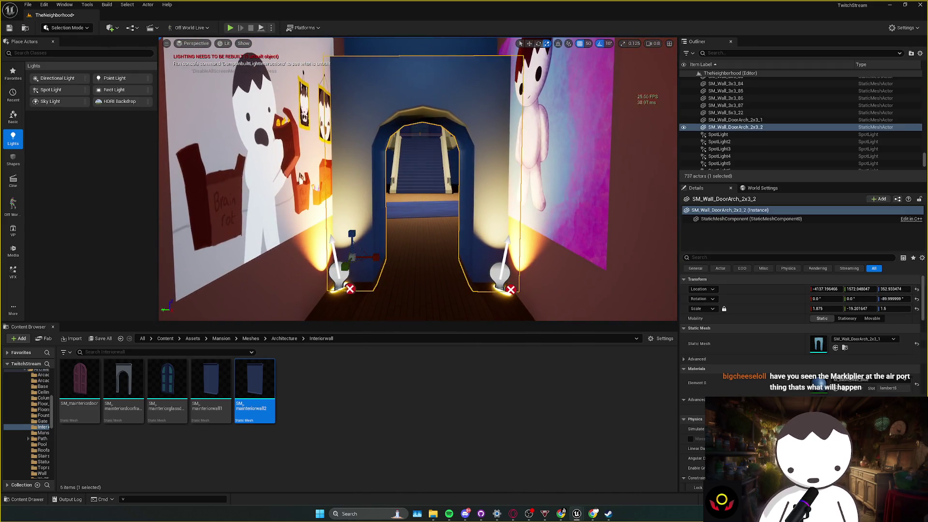
{"action": "key", "text": "f"}
{"action": "left_click_drag", "start_coordinate": [857, 308], "coordinate": [870, 308]}
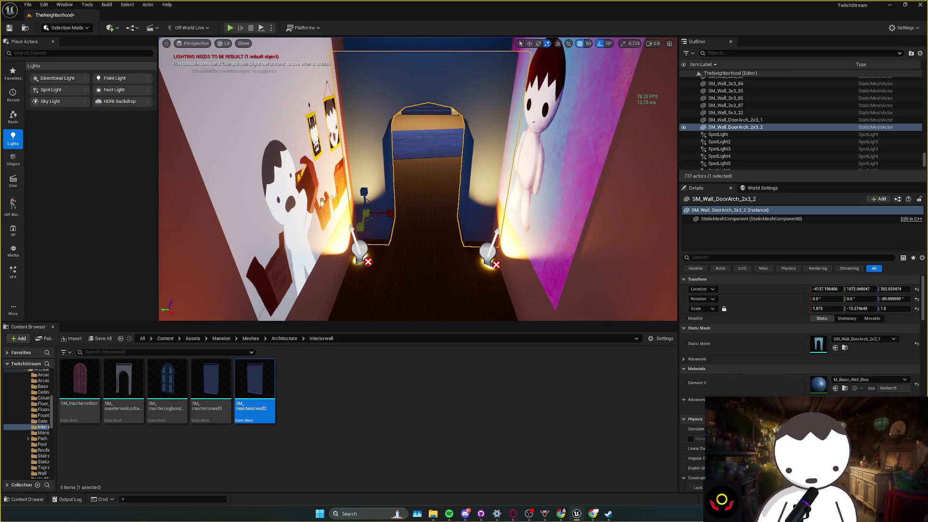
{"action": "key", "text": "Escape"}
{"action": "left_click_drag", "start_coordinate": [417, 178], "coordinate": [418, 179]}
{"action": "left_click_drag", "start_coordinate": [392, 219], "coordinate": [393, 220]}
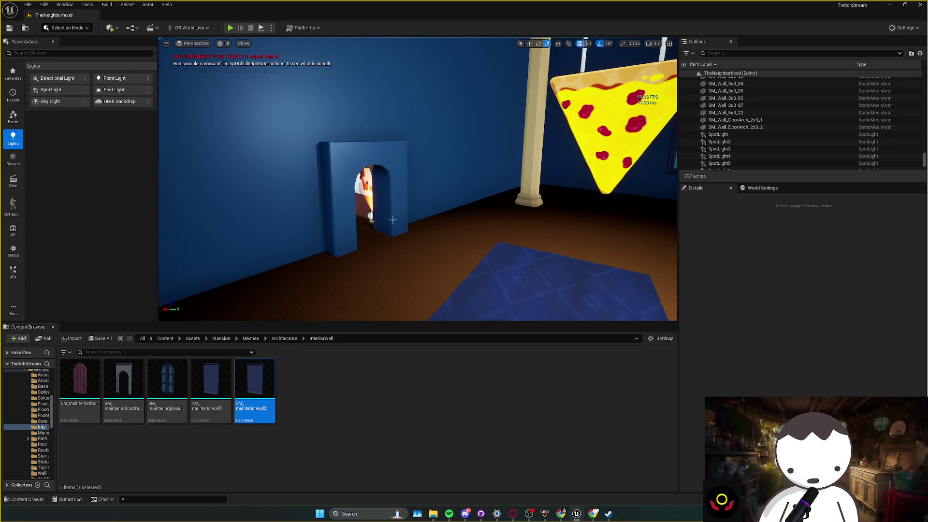
- Fly the view through the arched door, up the grand staircase and down the fireplace hallway
{"action": "key", "text": "w"}
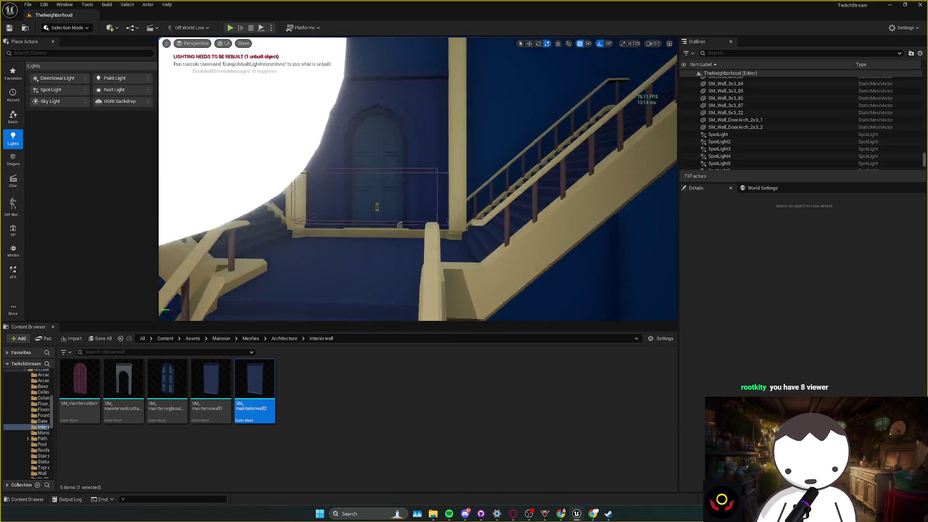
{"action": "key", "text": "w"}
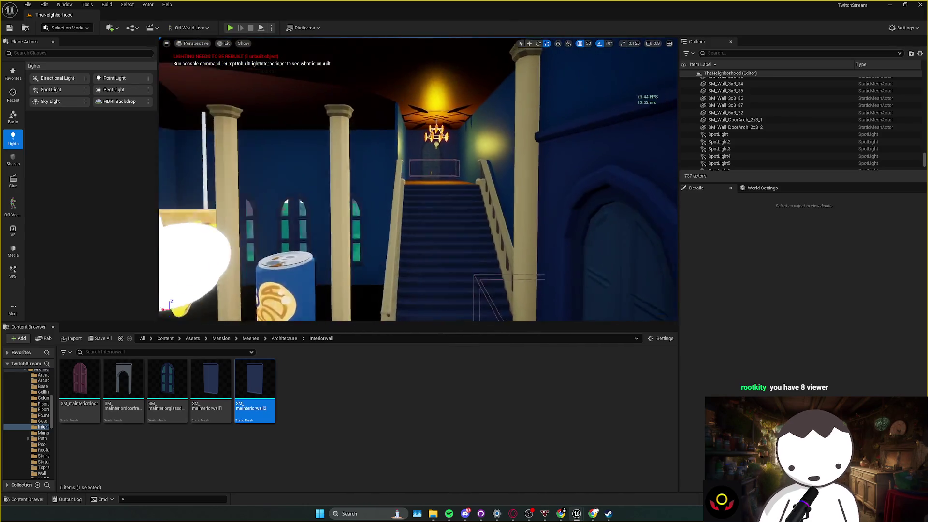
{"action": "key", "text": "w"}
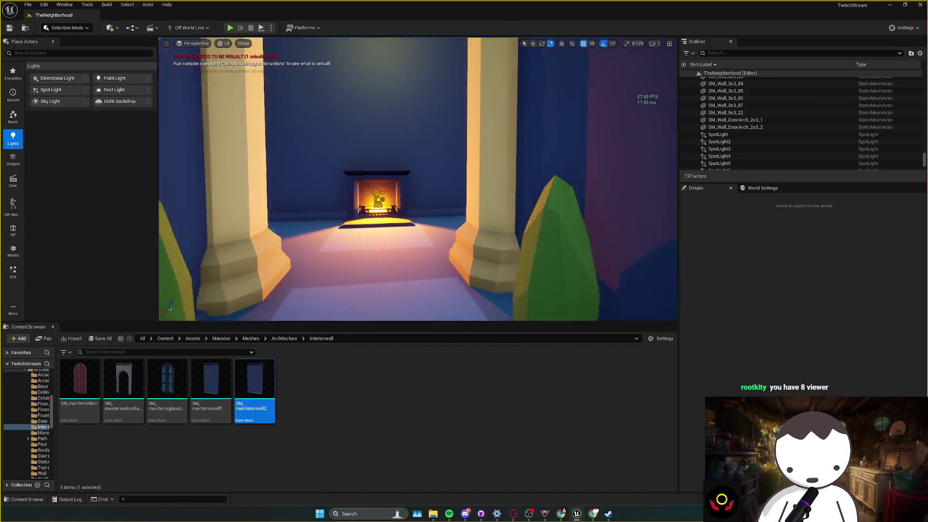
{"action": "key", "text": "w"}
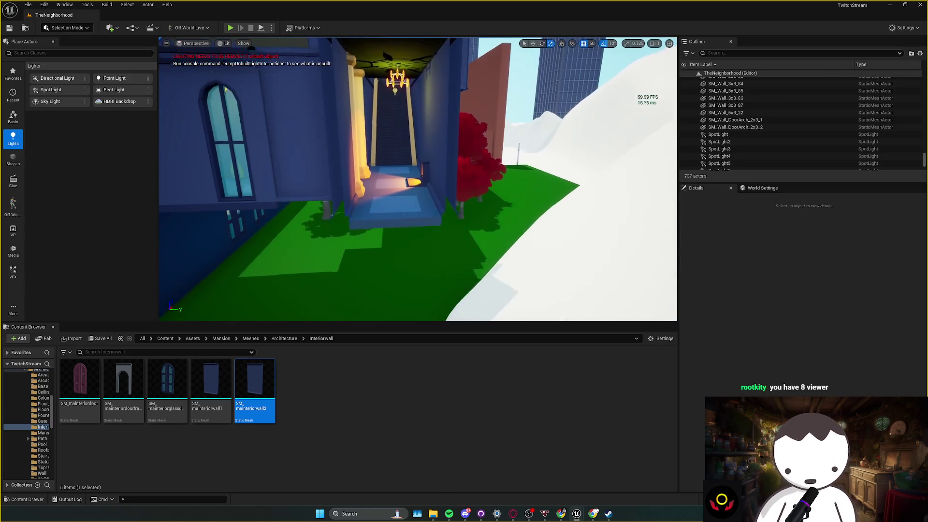
{"action": "key", "text": "w"}
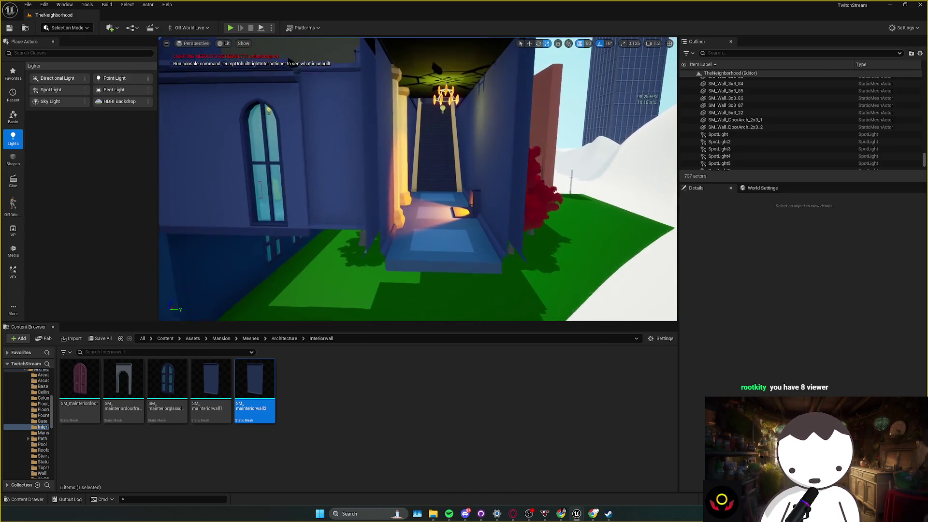
{"action": "scroll", "coordinate": [395, 222], "scroll_direction": "up", "scroll_amount": 1}
{"action": "key", "text": "w"}
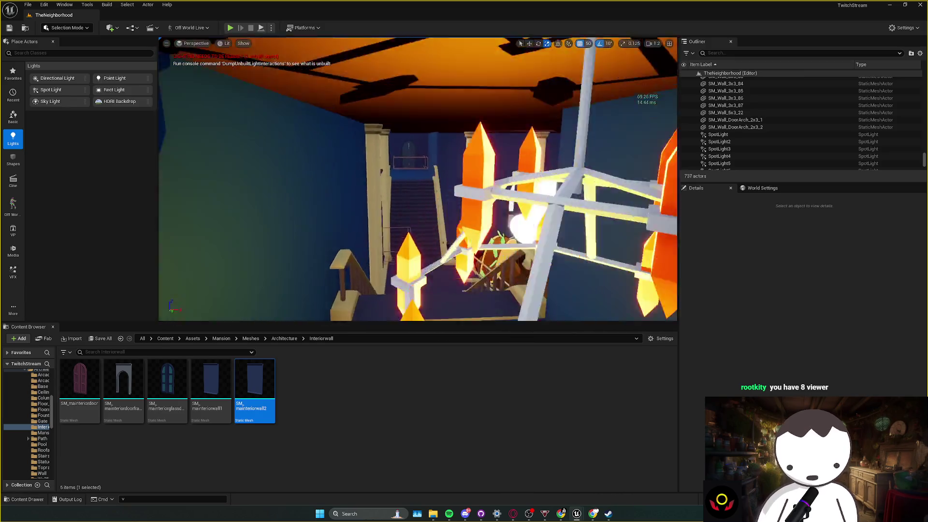
{"action": "scroll", "coordinate": [471, 309], "scroll_direction": "down", "scroll_amount": 2}
{"action": "key", "text": "w"}
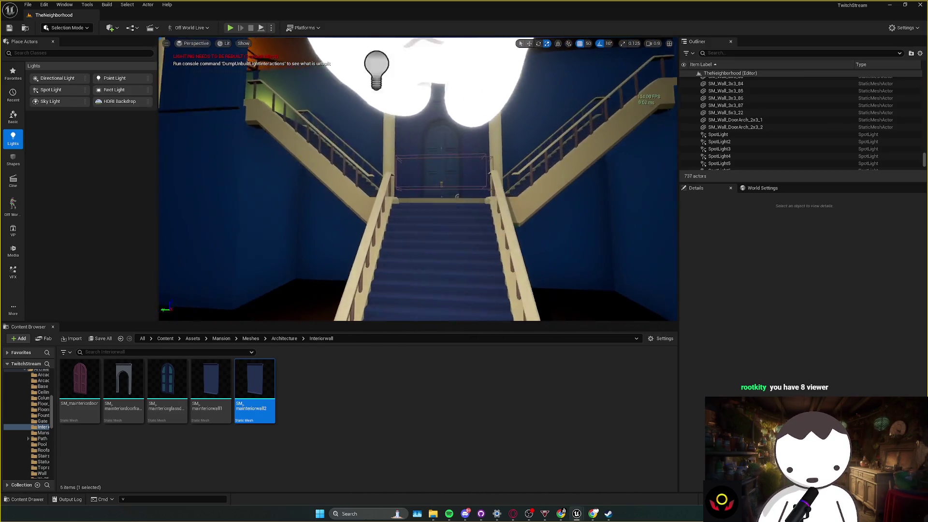
{"action": "key", "text": "w"}
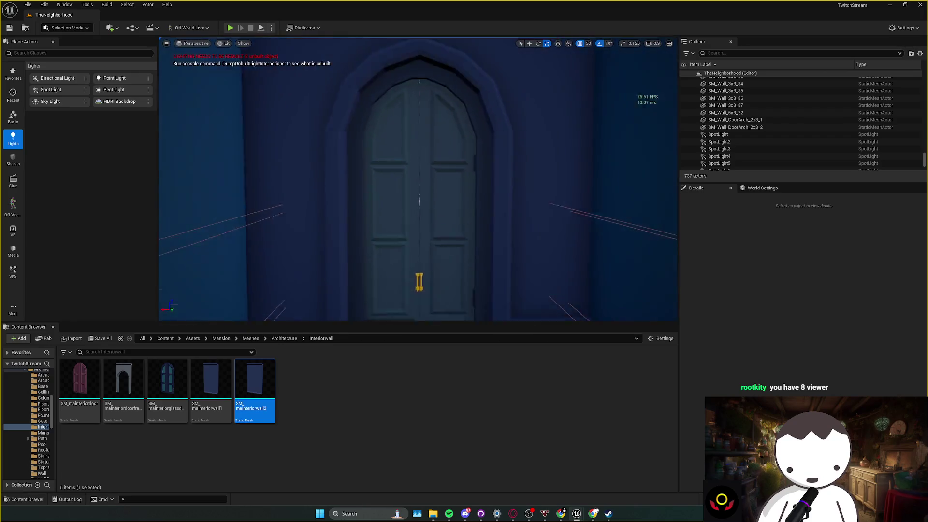
{"action": "scroll", "coordinate": [395, 222], "scroll_direction": "up", "scroll_amount": 1}
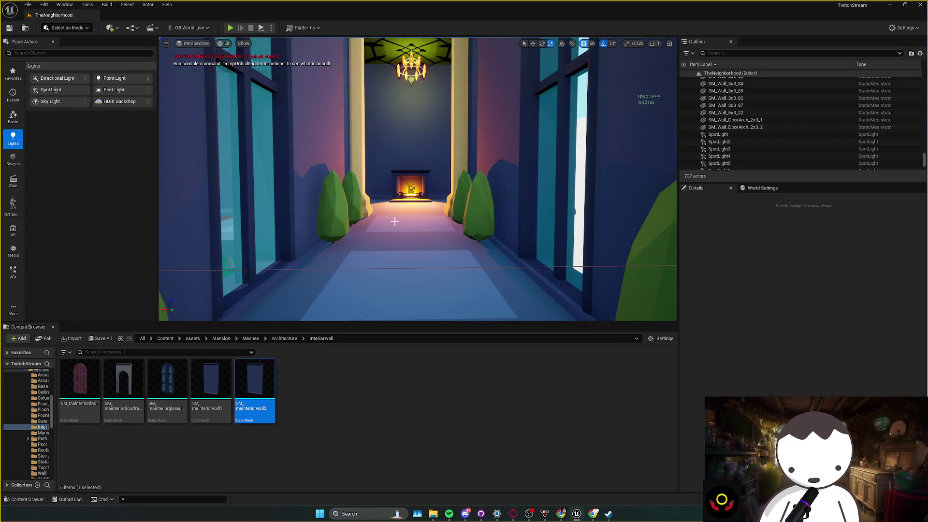
{"action": "key", "text": "w"}
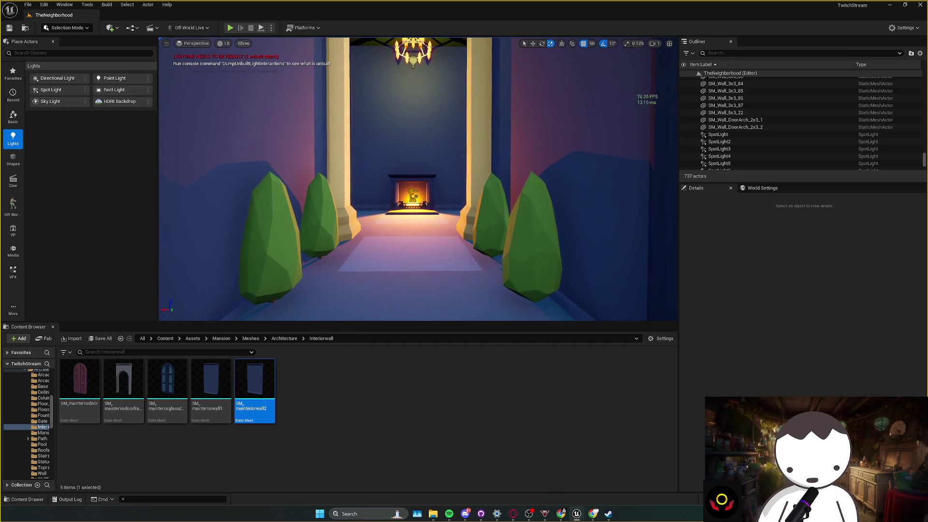
{"action": "key", "text": "w"}
- Fly past the red-chair room and plant-lined door, then save and start Play In Editor
{"action": "scroll", "coordinate": [419, 179], "scroll_direction": "down", "scroll_amount": 1}
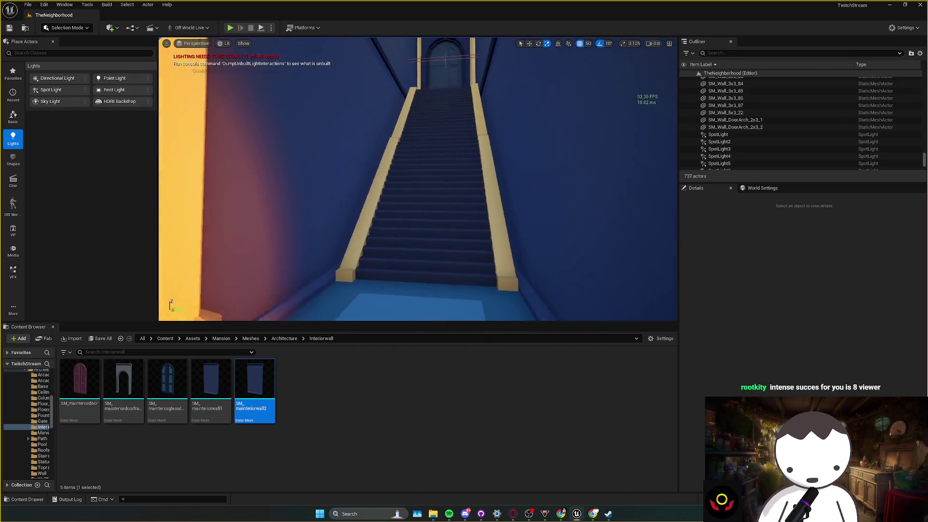
{"action": "key", "text": "w"}
{"action": "scroll", "coordinate": [418, 179], "scroll_direction": "down", "scroll_amount": 1}
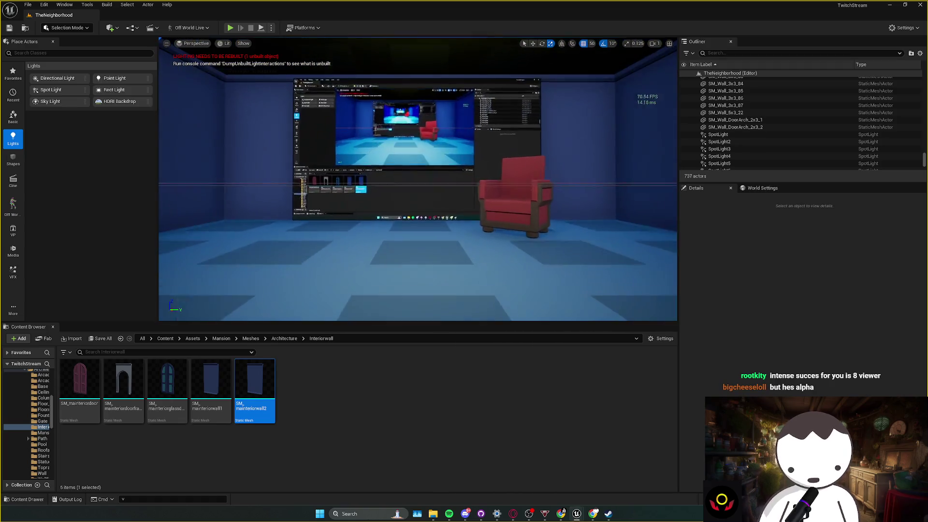
{"action": "key", "text": "s"}
{"action": "scroll", "coordinate": [418, 179], "scroll_direction": "up", "scroll_amount": 1}
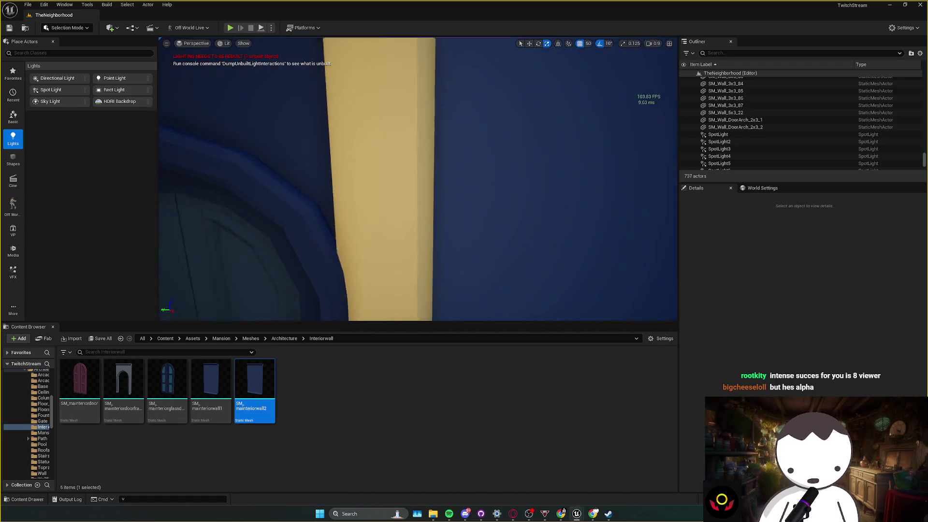
{"action": "key", "text": "w"}
{"action": "scroll", "coordinate": [418, 179], "scroll_direction": "up", "scroll_amount": 1}
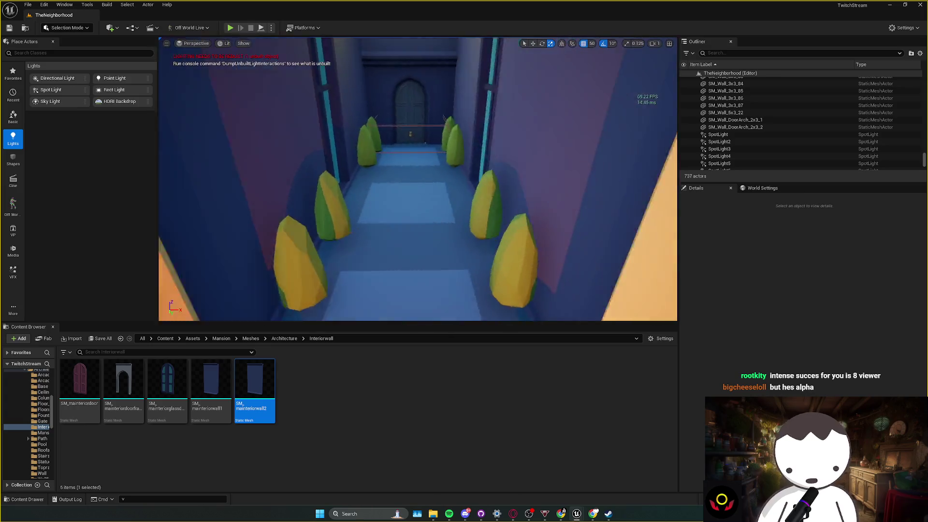
{"action": "key", "text": "w"}
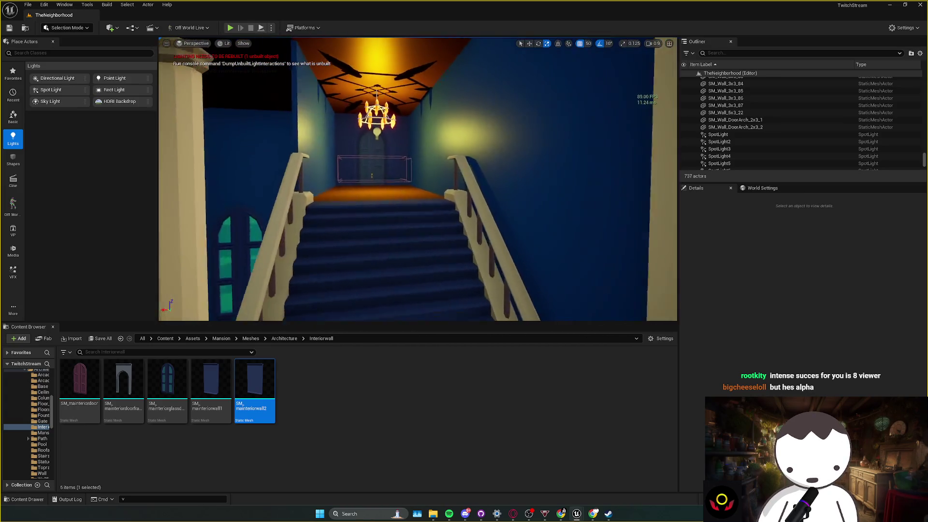
{"action": "scroll", "coordinate": [418, 179], "scroll_direction": "down", "scroll_amount": 1}
{"action": "key", "text": "ctrl+s"}
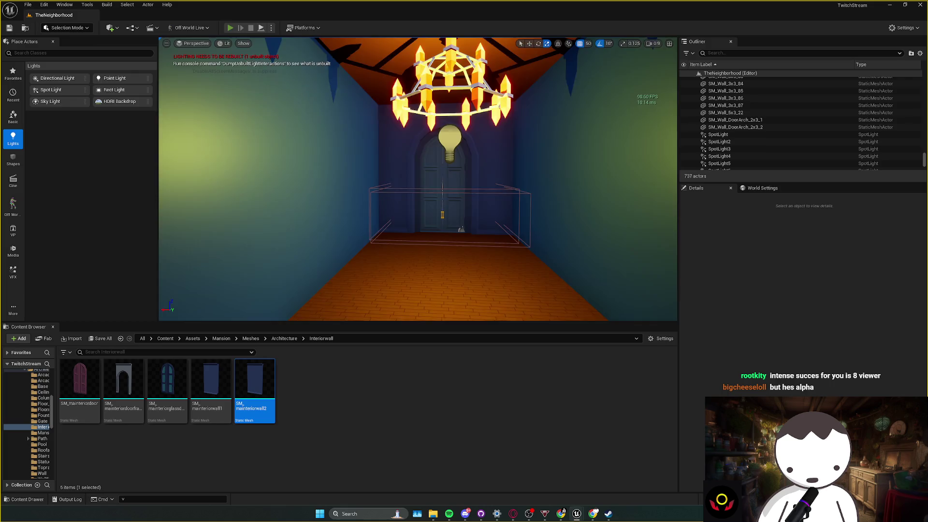
{"action": "key", "text": "alt+p"}
- Walk the character down the hallway, up the stairs and through the door to the red chair
{"action": "key", "text": "w"}
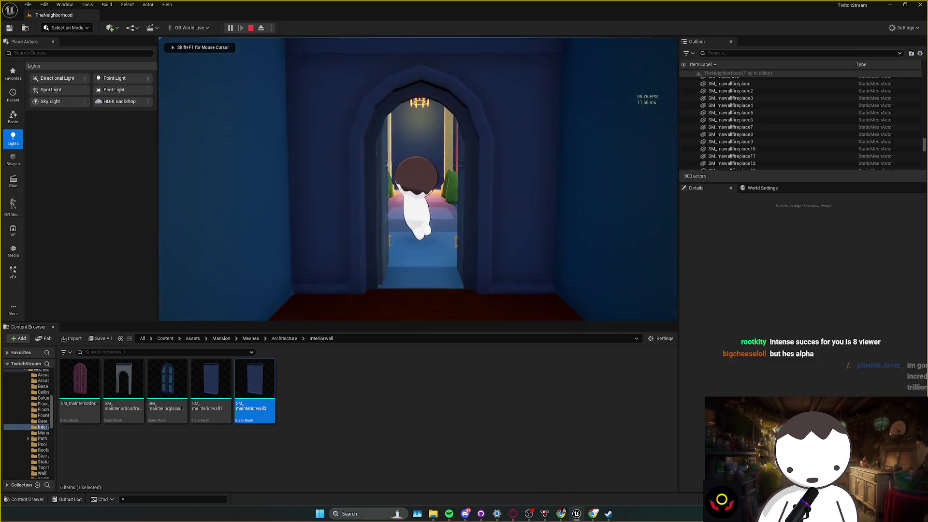
{"action": "key", "text": "w"}
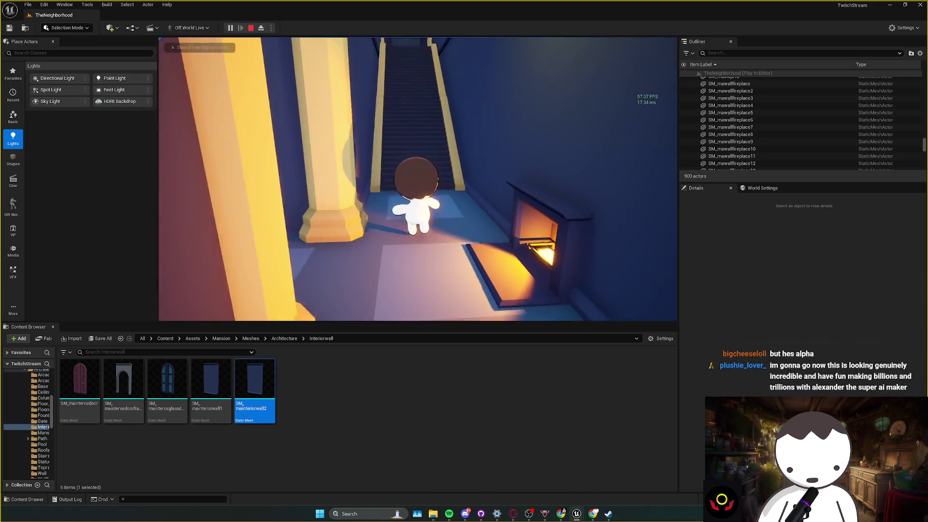
{"action": "key", "text": "w"}
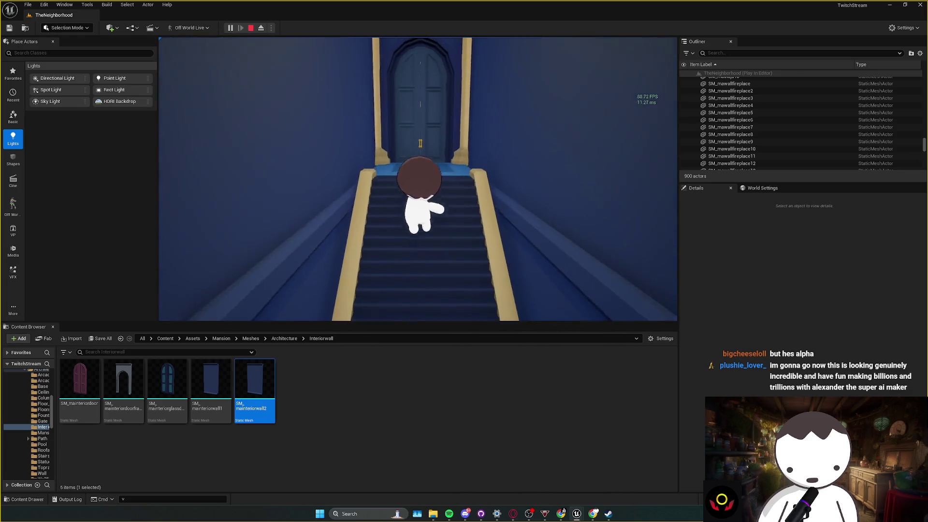
{"action": "key", "text": "w"}
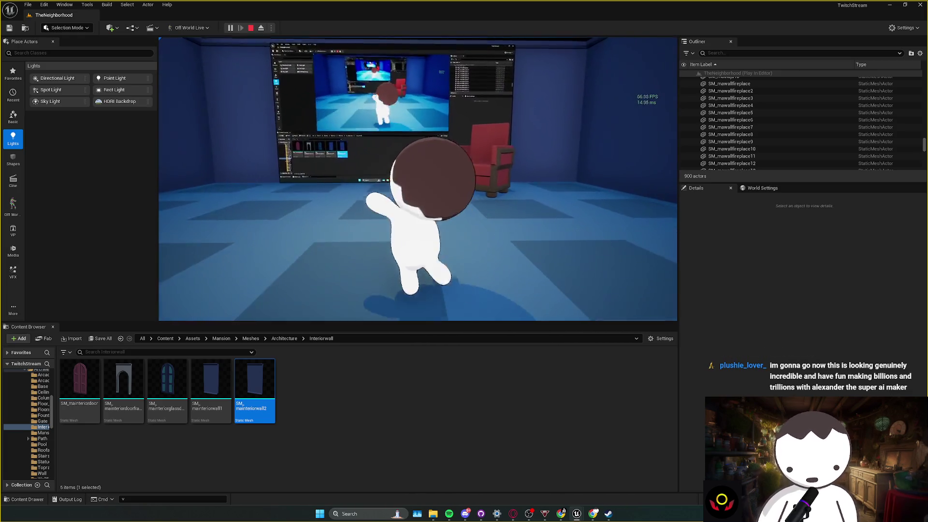
{"action": "key", "text": "w"}
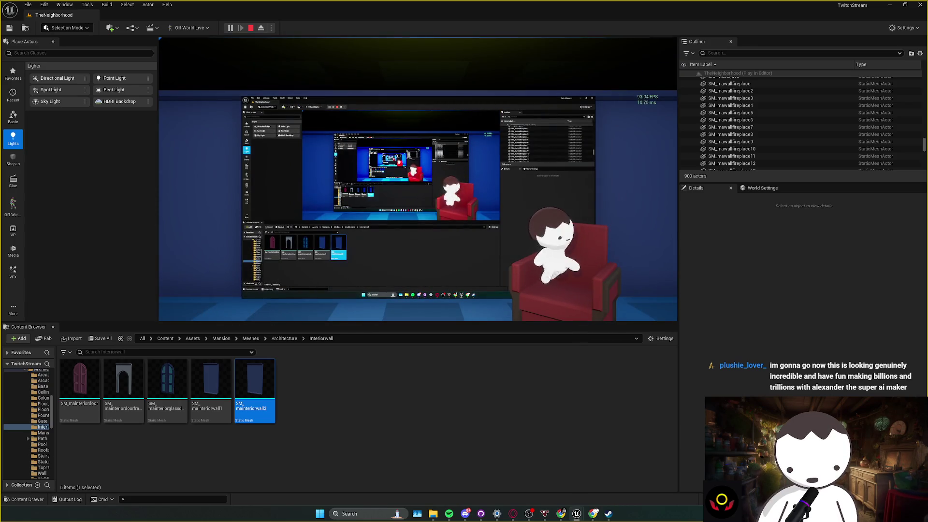
- End the play-test, save the level, and fly the editor view back through the corridor
{"action": "key", "text": "Escape"}
{"action": "key", "text": "ctrl+s"}
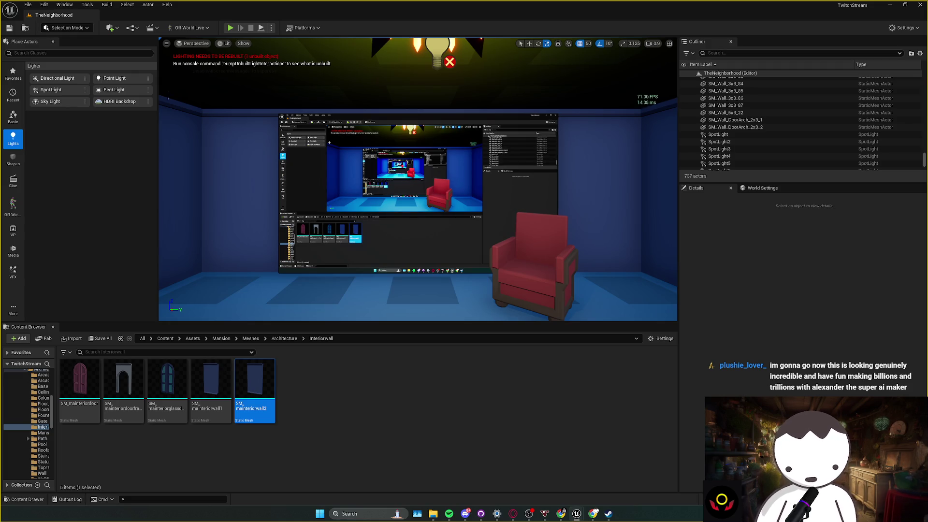
{"action": "key", "text": "s"}
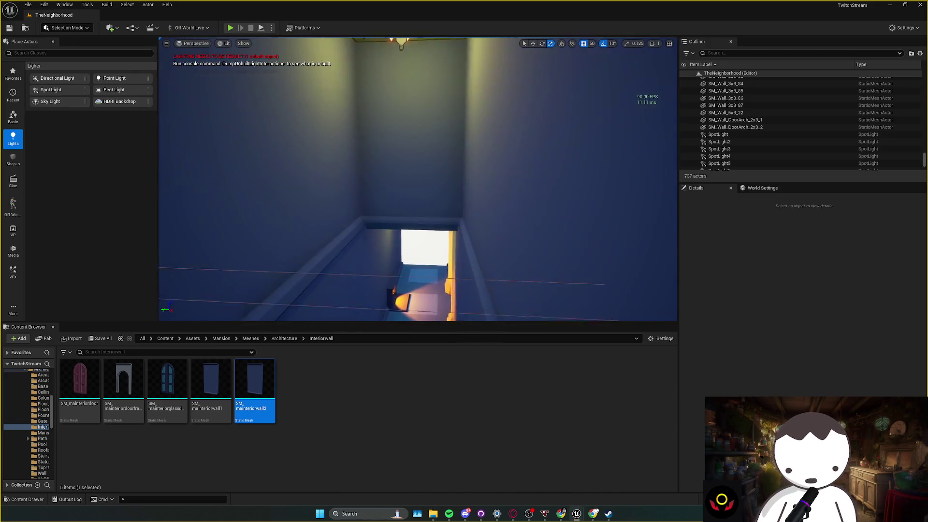
{"action": "key", "text": "w"}
{"action": "key", "text": "w"}
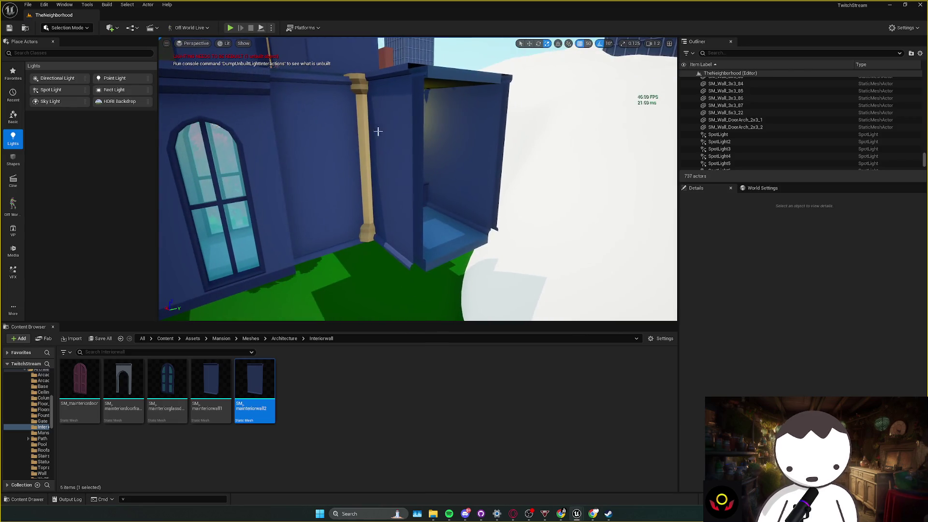
- Place a copy of the SM_mawallfireplace wall panel at the entrance wing floor's open edge and save
{"action": "left_click", "coordinate": [376, 131]}
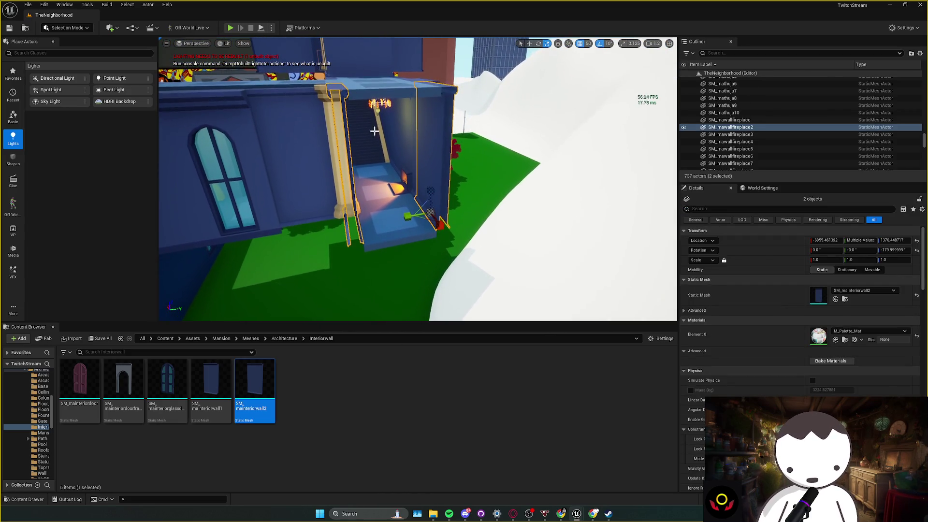
{"action": "mouse_move", "coordinate": [382, 113]}
{"action": "left_mouse_down"}
{"action": "mouse_move", "coordinate": [384, 164]}
{"action": "mouse_move", "coordinate": [426, 228]}
{"action": "mouse_move", "coordinate": [358, 232]}
{"action": "mouse_move", "coordinate": [401, 227]}
{"action": "mouse_move", "coordinate": [369, 208]}
{"action": "mouse_move", "coordinate": [407, 190]}
{"action": "mouse_move", "coordinate": [382, 189]}
{"action": "mouse_move", "coordinate": [419, 232]}
{"action": "mouse_move", "coordinate": [411, 184]}
{"action": "mouse_move", "coordinate": [441, 207]}
{"action": "mouse_move", "coordinate": [430, 198]}
{"action": "mouse_move", "coordinate": [439, 191]}
{"action": "mouse_move", "coordinate": [451, 213]}
{"action": "left_mouse_up"}
{"action": "left_click", "coordinate": [391, 196], "text": "ctrl"}
{"action": "key", "text": "ctrl+s"}
{"action": "left_click", "coordinate": [407, 193]}
{"action": "left_click", "coordinate": [412, 178]}
{"action": "key", "text": "ctrl+s"}
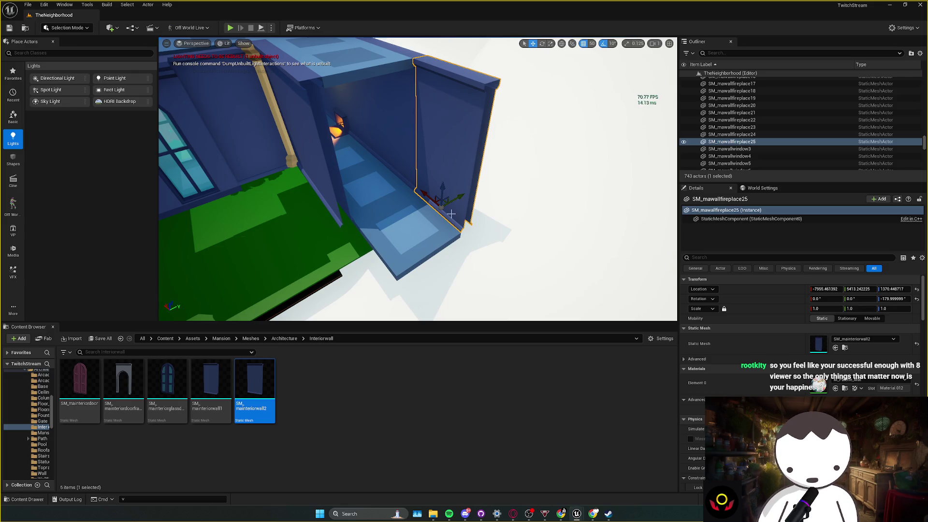
- Shift the new wall panel 50 units in X along the floor edge and save
{"action": "scroll", "coordinate": [445, 210], "scroll_direction": "up", "scroll_amount": 3}
{"action": "left_click_drag", "start_coordinate": [449, 211], "coordinate": [454, 220]}
{"action": "key", "text": "ctrl+s"}
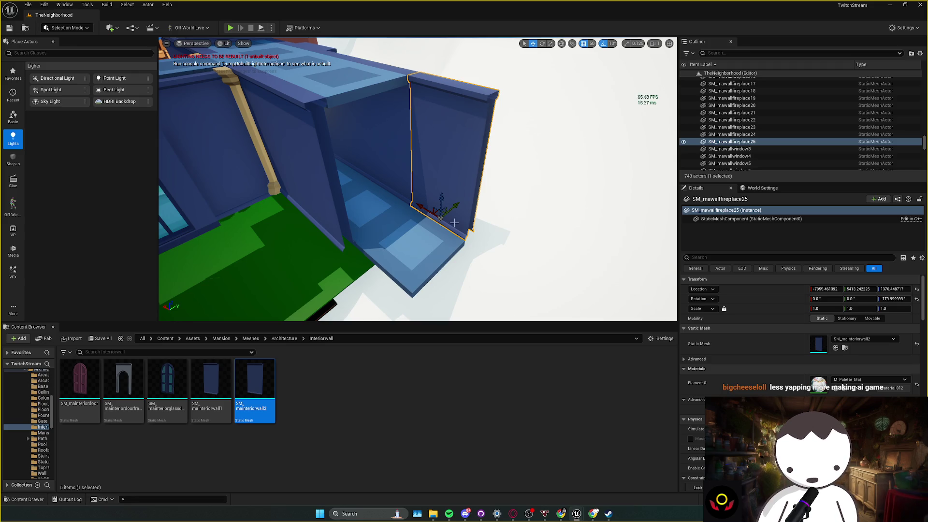
{"action": "scroll", "coordinate": [454, 222], "scroll_direction": "up", "scroll_amount": 2}
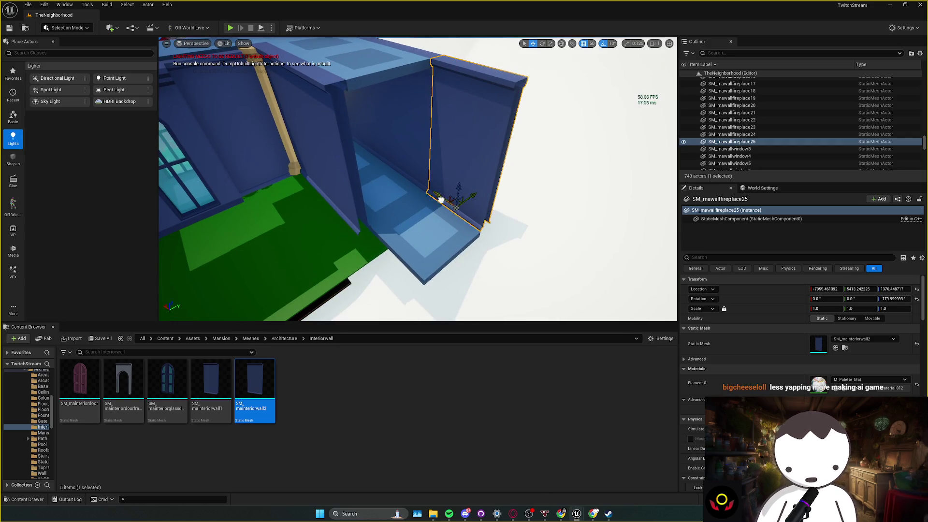
{"action": "key", "text": "Right"}
- Alt-drag a wall panel copy, rotate it -90°, and slide it into the wing's side corner
{"action": "left_click_drag", "start_coordinate": [438, 237], "coordinate": [410, 235]}
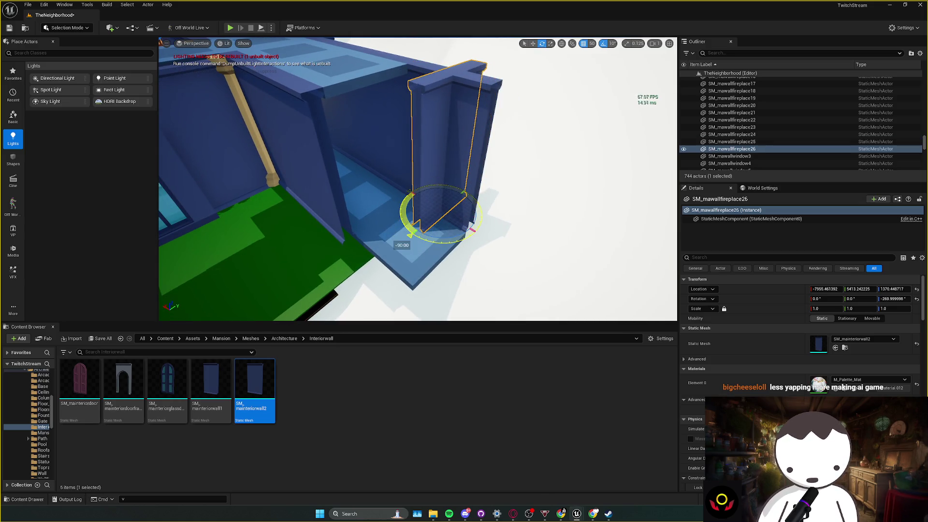
{"action": "mouse_move", "coordinate": [454, 202]}
{"action": "left_mouse_down"}
{"action": "mouse_move", "coordinate": [412, 227]}
{"action": "mouse_move", "coordinate": [437, 231]}
{"action": "left_mouse_up"}
{"action": "key", "text": "f"}
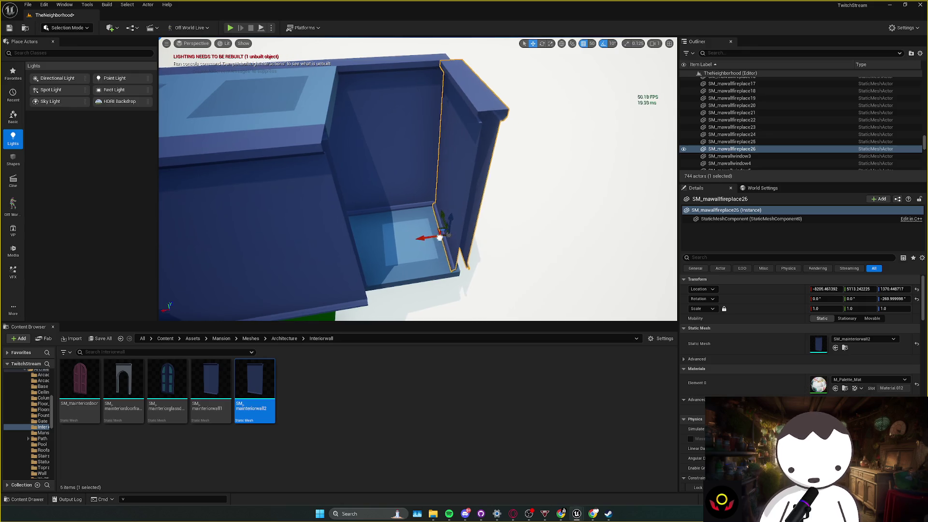
{"action": "scroll", "coordinate": [435, 237], "scroll_direction": "up", "scroll_amount": 5}
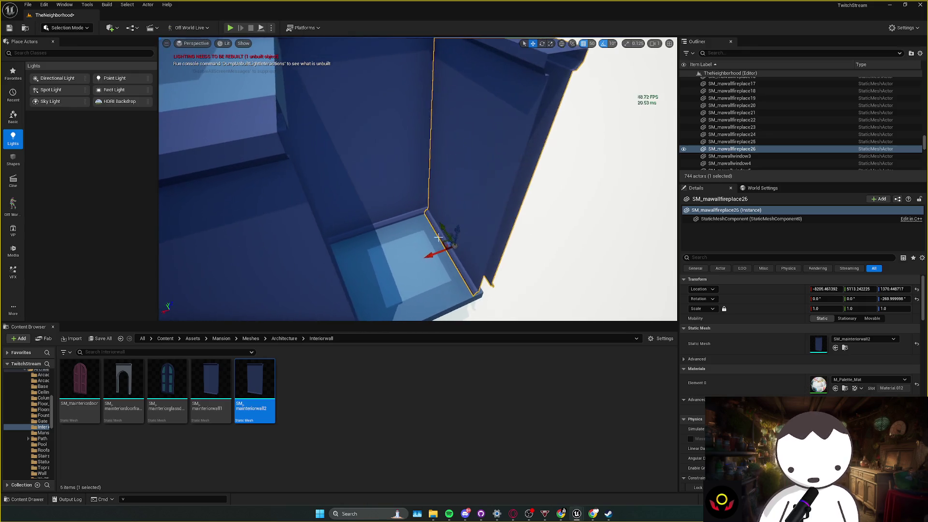
{"action": "key", "text": "Escape"}
{"action": "left_click", "coordinate": [435, 232]}
{"action": "scroll", "coordinate": [448, 226], "scroll_direction": "up", "scroll_amount": 3}
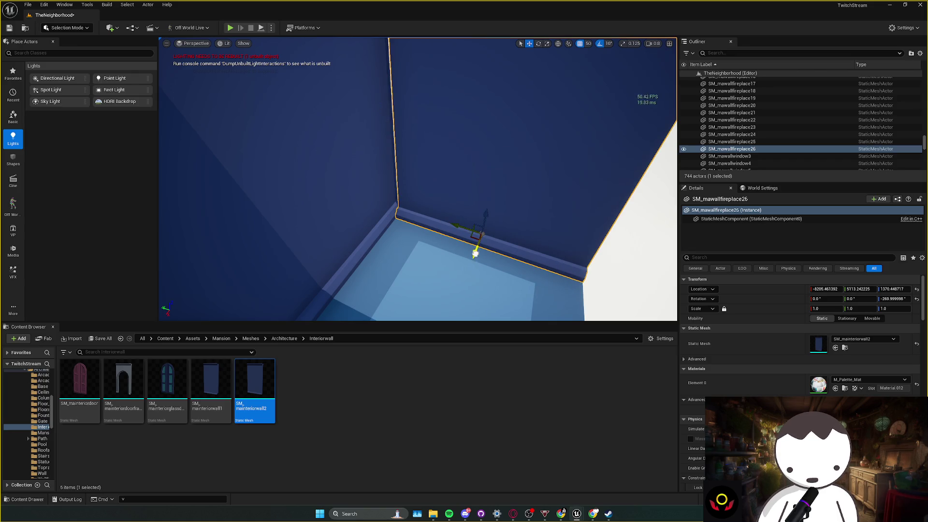
{"action": "left_click_drag", "start_coordinate": [462, 231], "coordinate": [462, 232]}
{"action": "key", "text": "r"}
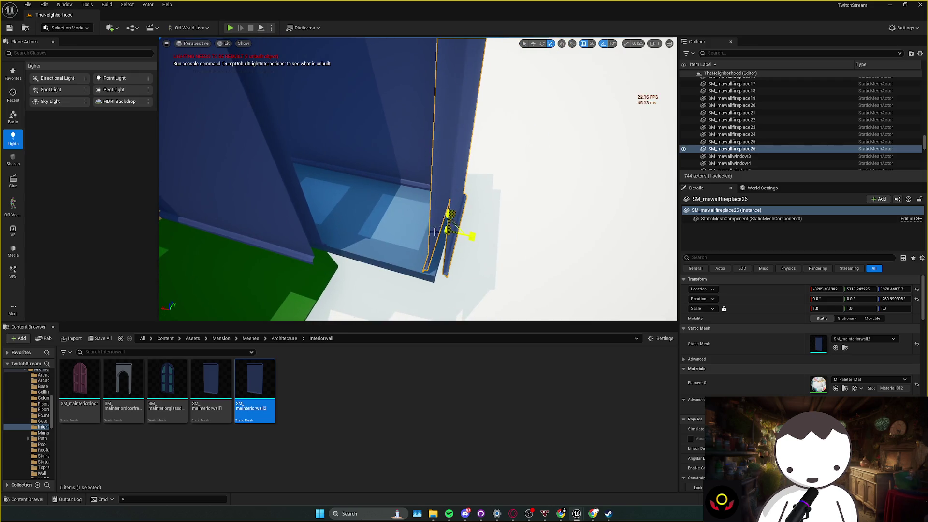
{"action": "mouse_move", "coordinate": [431, 230]}
{"action": "left_mouse_down"}
{"action": "mouse_move", "coordinate": [401, 222]}
{"action": "mouse_move", "coordinate": [430, 224]}
{"action": "mouse_move", "coordinate": [425, 212]}
{"action": "mouse_move", "coordinate": [402, 223]}
{"action": "left_mouse_up"}
{"action": "key", "text": "w"}
- Copy the other wall panel, turn it 90 degrees, and move it into place along the side
{"action": "left_click", "coordinate": [270, 184]}
{"action": "key", "text": "e"}
{"action": "left_click_drag", "start_coordinate": [280, 237], "coordinate": [317, 274]}
{"action": "mouse_move", "coordinate": [293, 232]}
{"action": "left_mouse_down"}
{"action": "mouse_move", "coordinate": [459, 189]}
{"action": "mouse_move", "coordinate": [435, 208]}
{"action": "mouse_move", "coordinate": [429, 201]}
{"action": "mouse_move", "coordinate": [452, 213]}
{"action": "mouse_move", "coordinate": [397, 231]}
{"action": "mouse_move", "coordinate": [398, 184]}
{"action": "left_mouse_up"}
{"action": "left_click", "coordinate": [454, 205]}
{"action": "left_click", "coordinate": [449, 222]}
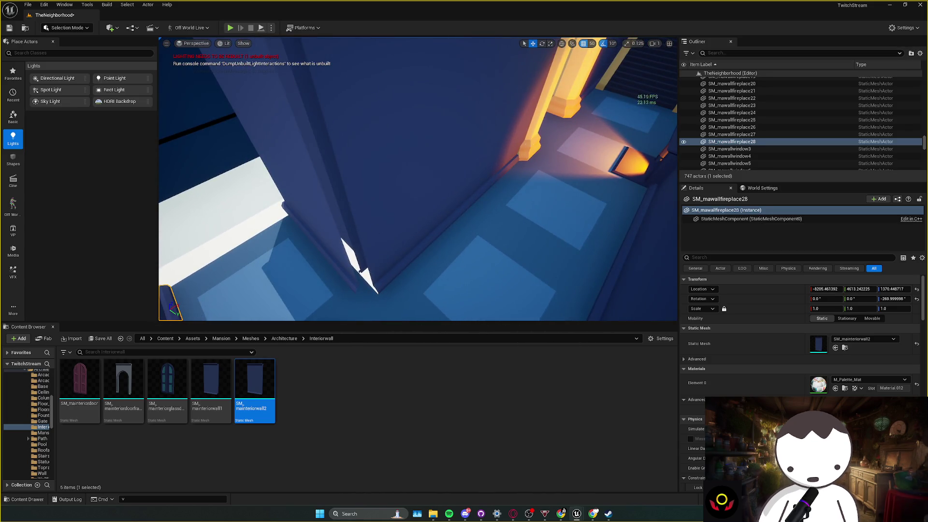
- Alt-drag a copy of the fireplace column into the middle of the wing, then inspect the side walls
{"action": "left_click", "coordinate": [522, 147]}
{"action": "mouse_move", "coordinate": [522, 147]}
{"action": "left_mouse_down", "text": "alt"}
{"action": "mouse_move", "coordinate": [406, 216]}
{"action": "mouse_move", "coordinate": [382, 188]}
{"action": "left_mouse_up", "text": "alt"}
{"action": "key", "text": "Escape"}
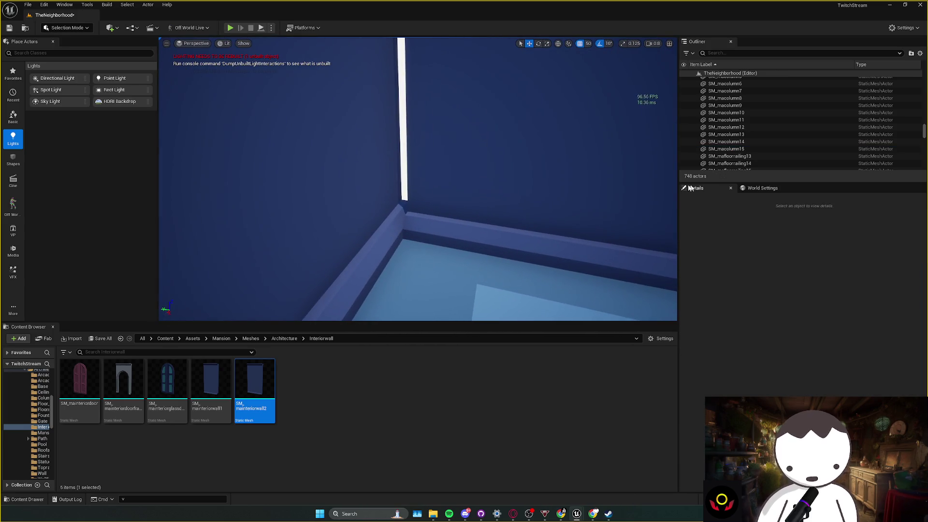
{"action": "left_click", "coordinate": [507, 197]}
{"action": "mouse_move", "coordinate": [542, 188]}
{"action": "left_mouse_down"}
{"action": "mouse_move", "coordinate": [526, 195]}
{"action": "mouse_move", "coordinate": [522, 224]}
{"action": "mouse_move", "coordinate": [507, 215]}
{"action": "left_mouse_up"}
{"action": "left_click", "coordinate": [497, 209]}
{"action": "mouse_move", "coordinate": [329, 211]}
{"action": "left_mouse_down"}
{"action": "mouse_move", "coordinate": [312, 268]}
{"action": "mouse_move", "coordinate": [439, 191]}
{"action": "mouse_move", "coordinate": [392, 218]}
{"action": "left_mouse_up"}
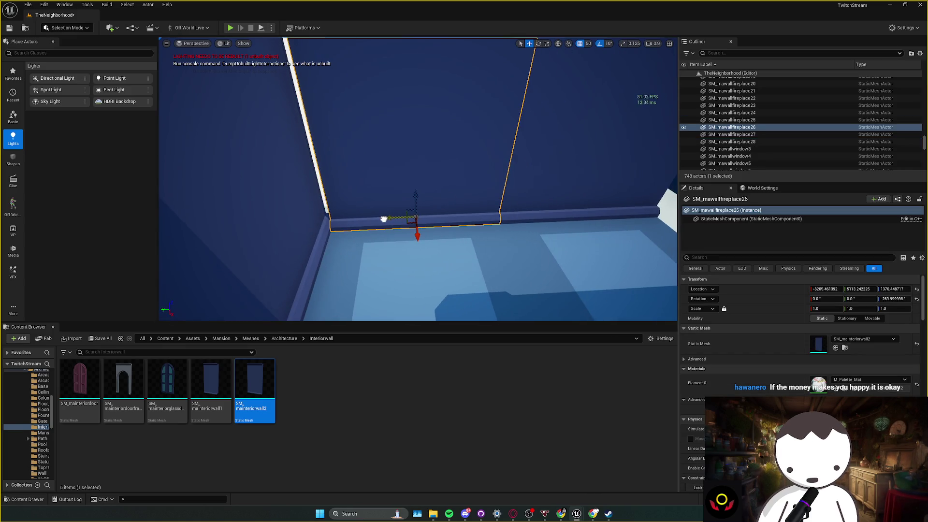
{"action": "left_click", "coordinate": [547, 210]}
{"action": "mouse_move", "coordinate": [539, 212]}
{"action": "left_mouse_down"}
{"action": "mouse_move", "coordinate": [463, 189]}
{"action": "mouse_move", "coordinate": [439, 160]}
{"action": "left_mouse_up"}
{"action": "left_click", "coordinate": [439, 159]}
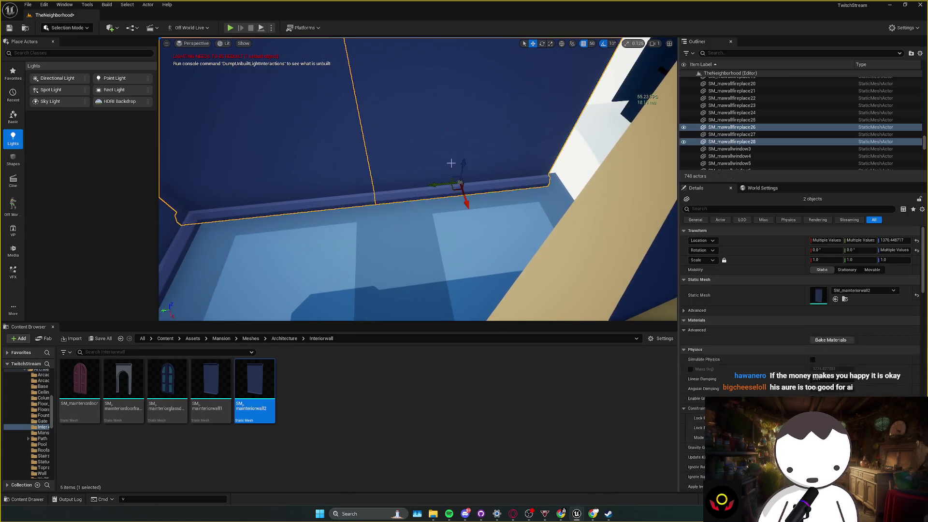
- Nudge the left wall panel 50 units toward the tan column and check its fit
{"action": "left_click", "coordinate": [502, 197], "text": "ctrl"}
{"action": "mouse_move", "coordinate": [600, 206]}
{"action": "left_mouse_down"}
{"action": "mouse_move", "coordinate": [534, 195]}
{"action": "mouse_move", "coordinate": [515, 177]}
{"action": "mouse_move", "coordinate": [318, 188]}
{"action": "left_mouse_up"}
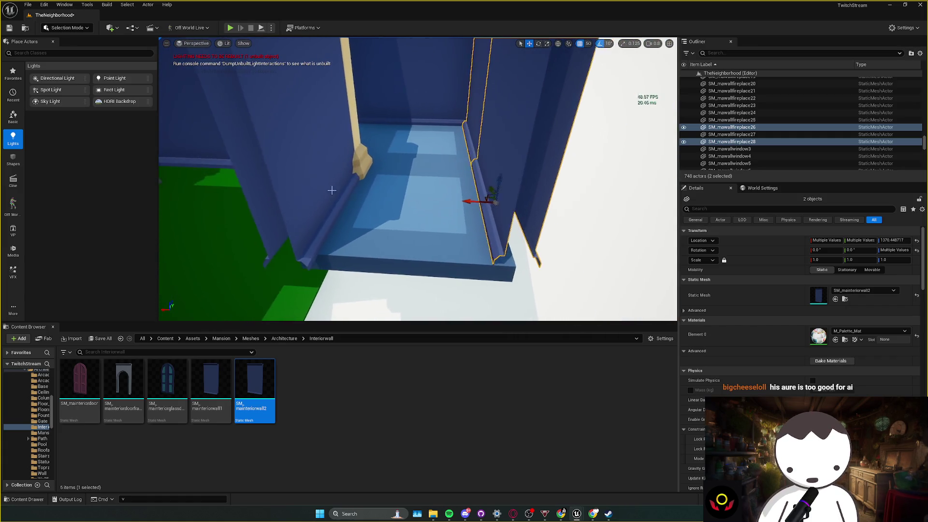
{"action": "left_click", "coordinate": [332, 191]}
{"action": "key", "text": "f"}
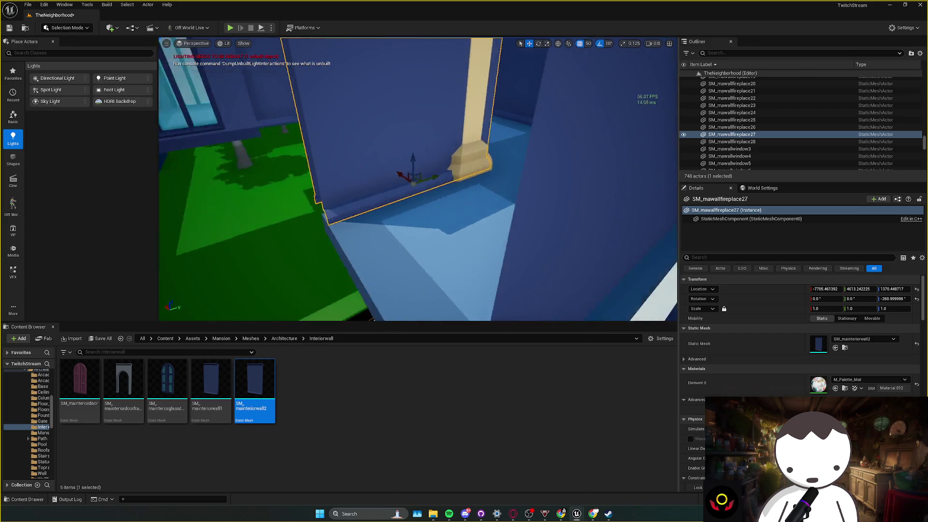
{"action": "key", "text": "ctrl+z"}
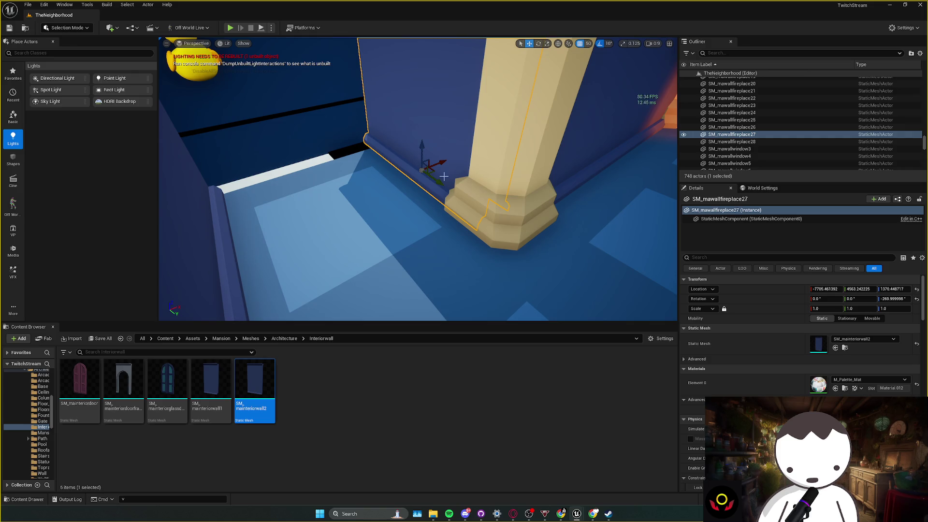
{"action": "left_click_drag", "start_coordinate": [451, 180], "coordinate": [372, 180]}
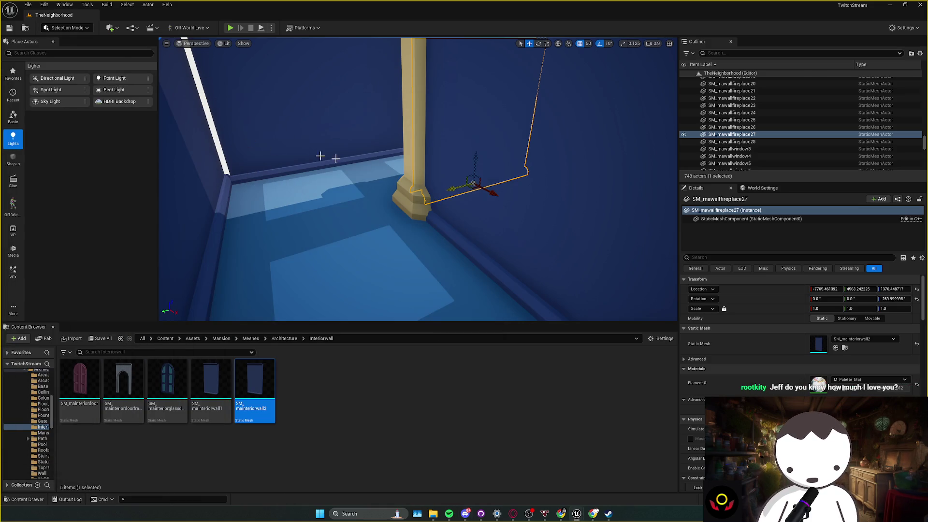
- Select and frame the back wall panel to check it against the floor trim
{"action": "left_click", "coordinate": [481, 169]}
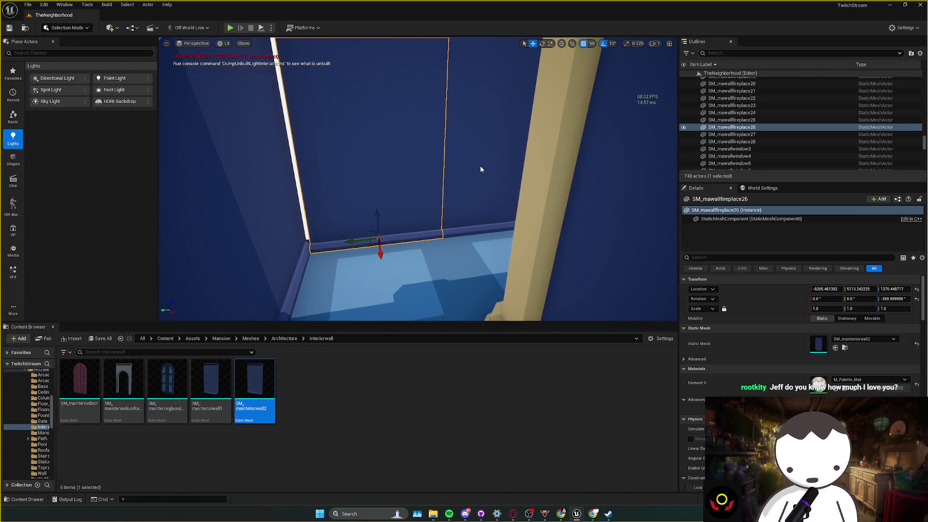
{"action": "left_click", "coordinate": [480, 169], "text": "ctrl"}
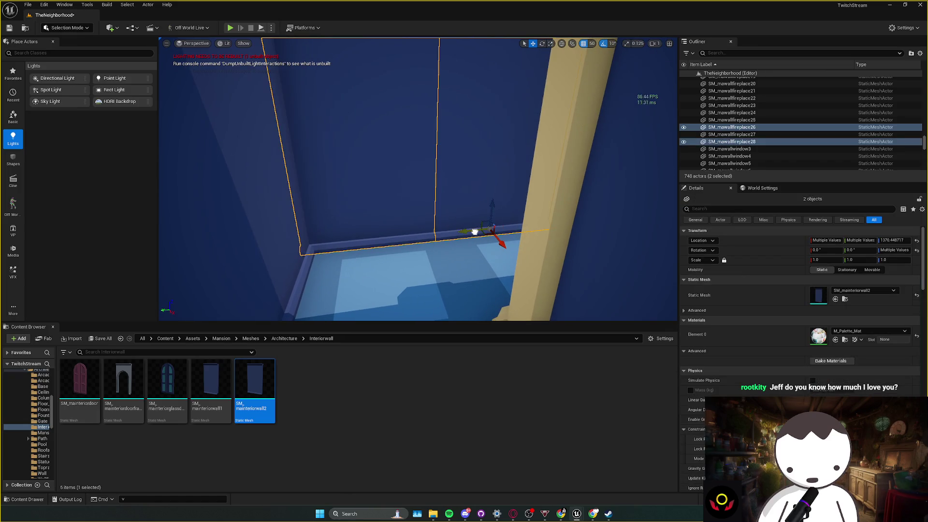
{"action": "left_click_drag", "start_coordinate": [475, 232], "coordinate": [424, 191]}
{"action": "left_click", "coordinate": [387, 166]}
{"action": "key", "text": "f"}
{"action": "mouse_move", "coordinate": [392, 189]}
{"action": "left_mouse_down"}
{"action": "mouse_move", "coordinate": [390, 209]}
{"action": "mouse_move", "coordinate": [382, 205]}
{"action": "left_mouse_up"}
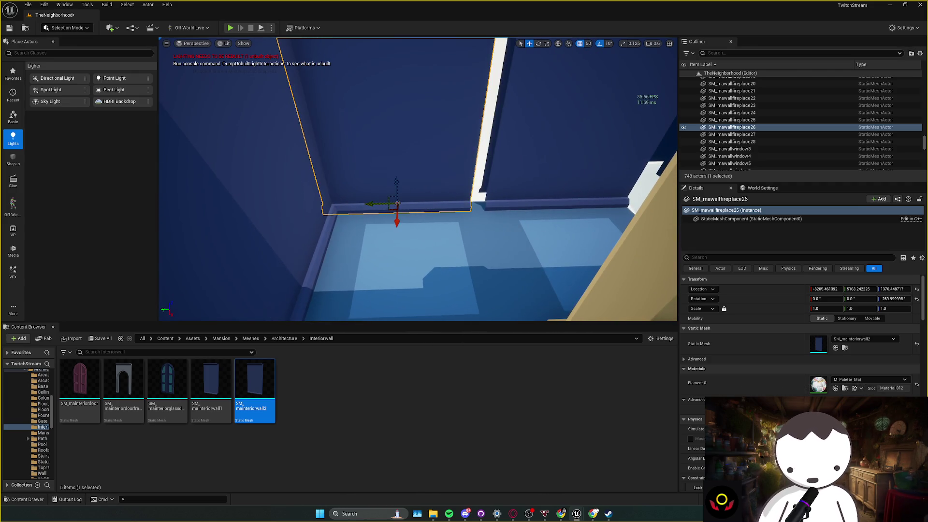
- Frame the other wall panel, then select both back panels and open their actor menu
{"action": "left_click", "coordinate": [524, 148]}
{"action": "key", "text": "f"}
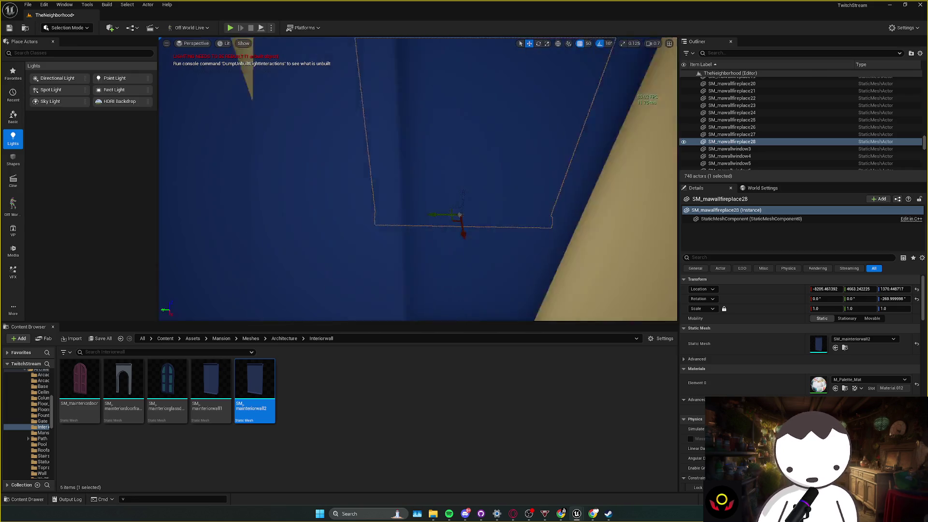
{"action": "left_click_drag", "start_coordinate": [517, 196], "coordinate": [516, 197]}
{"action": "left_click_drag", "start_coordinate": [396, 170], "coordinate": [395, 169]}
{"action": "left_click", "coordinate": [396, 169]}
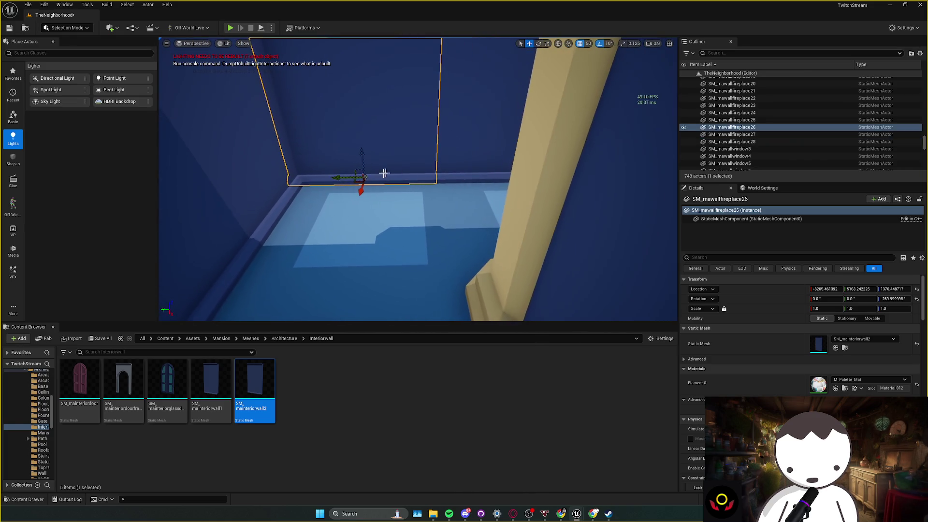
{"action": "left_click", "coordinate": [483, 174], "text": "ctrl"}
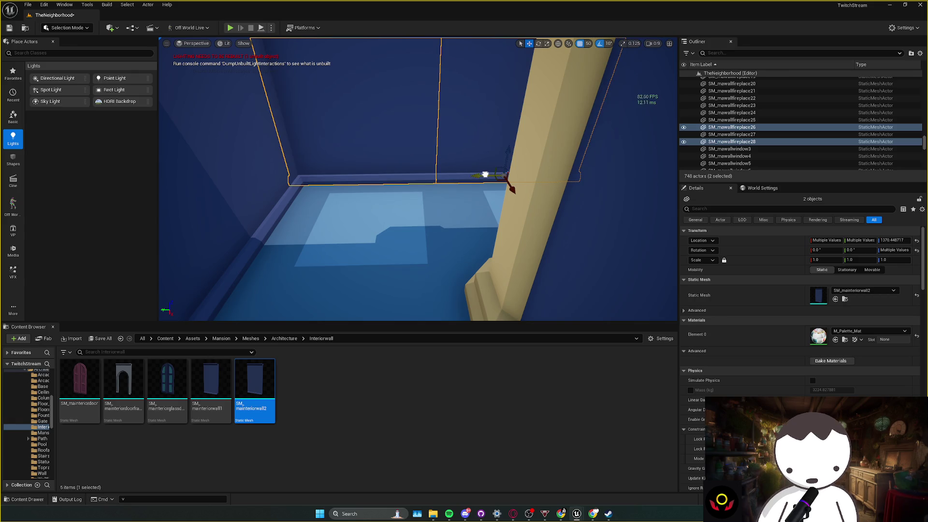
{"action": "right_click", "coordinate": [484, 172]}
{"action": "left_click_drag", "start_coordinate": [356, 215], "coordinate": [326, 213]}
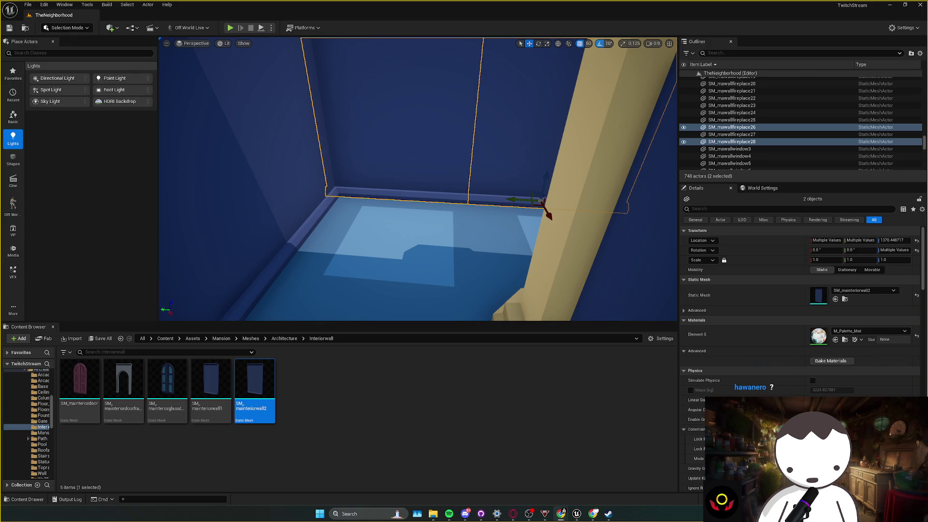
{"action": "mouse_move", "coordinate": [321, 296]}
{"action": "left_mouse_down"}
{"action": "mouse_move", "coordinate": [321, 261]}
{"action": "mouse_move", "coordinate": [330, 287]}
{"action": "mouse_move", "coordinate": [337, 223]}
{"action": "mouse_move", "coordinate": [356, 239]}
{"action": "mouse_move", "coordinate": [430, 242]}
{"action": "mouse_move", "coordinate": [265, 275]}
{"action": "mouse_move", "coordinate": [318, 286]}
{"action": "mouse_move", "coordinate": [333, 271]}
{"action": "mouse_move", "coordinate": [329, 181]}
{"action": "mouse_move", "coordinate": [309, 160]}
{"action": "mouse_move", "coordinate": [277, 175]}
{"action": "left_mouse_up"}
{"action": "left_click", "coordinate": [432, 244]}
- Clear the selection, move toward the back wall, and save the level
{"action": "key", "text": "Escape"}
{"action": "mouse_move", "coordinate": [325, 209]}
{"action": "left_mouse_down"}
{"action": "mouse_move", "coordinate": [334, 205]}
{"action": "mouse_move", "coordinate": [338, 230]}
{"action": "mouse_move", "coordinate": [339, 211]}
{"action": "left_mouse_up"}
{"action": "key", "text": "ctrl+s"}
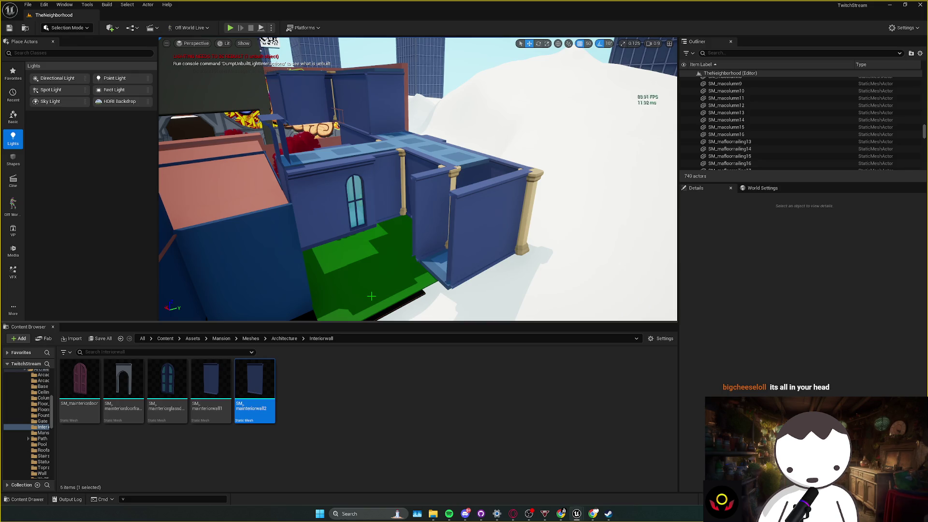
- Inspect the mansion from the roof, save again, and switch to the Twitch stream dashboard
{"action": "mouse_move", "coordinate": [372, 302]}
{"action": "left_mouse_down"}
{"action": "mouse_move", "coordinate": [360, 239]}
{"action": "mouse_move", "coordinate": [313, 184]}
{"action": "mouse_move", "coordinate": [379, 270]}
{"action": "left_mouse_up"}
{"action": "scroll", "coordinate": [418, 179], "scroll_direction": "up", "scroll_amount": 2}
{"action": "scroll", "coordinate": [417, 179], "scroll_direction": "up", "scroll_amount": 2}
{"action": "scroll", "coordinate": [418, 179], "scroll_direction": "down", "scroll_amount": 1}
{"action": "key", "text": "ctrl+s"}
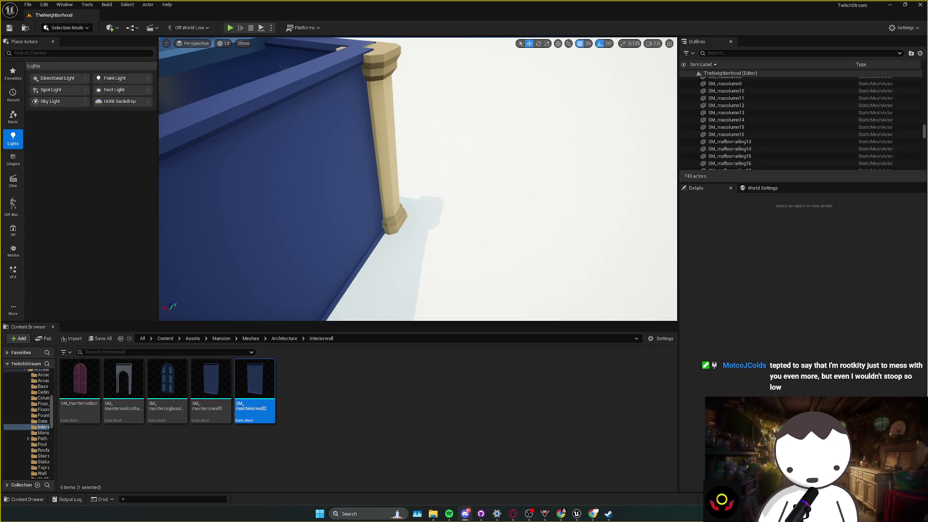
{"action": "key", "text": "alt+Tab"}
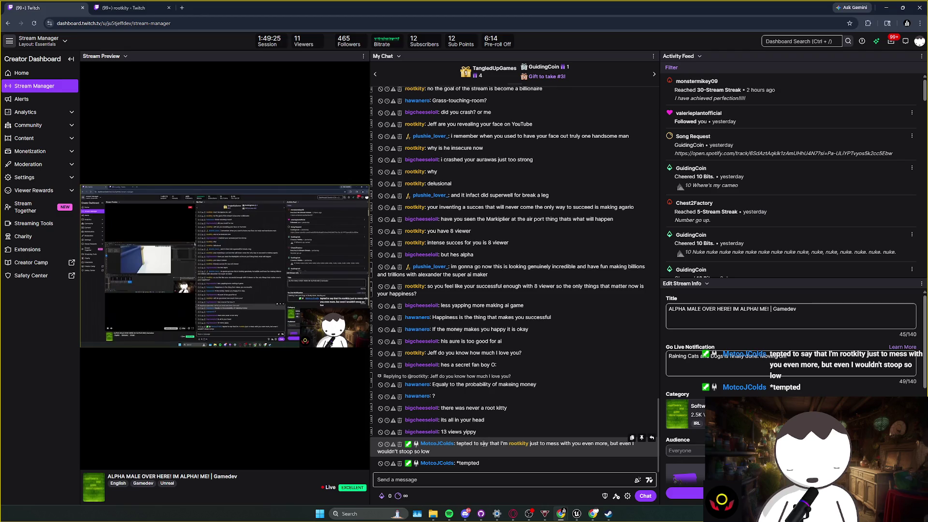
- Select and clear parts of the latest messages in the stream chat
{"action": "left_click", "coordinate": [606, 445]}
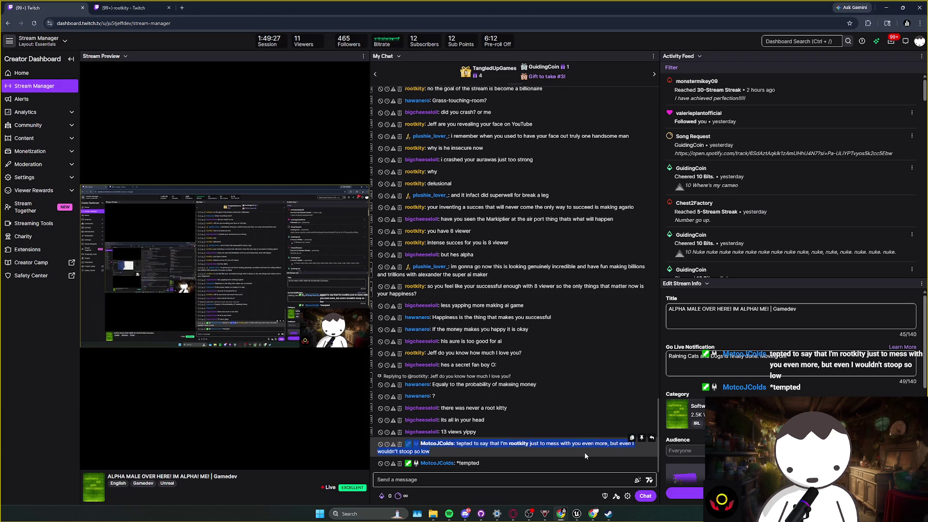
{"action": "left_click", "coordinate": [542, 458]}
{"action": "mouse_move", "coordinate": [484, 443]}
{"action": "left_mouse_down"}
{"action": "mouse_move", "coordinate": [480, 453]}
{"action": "mouse_move", "coordinate": [528, 444]}
{"action": "mouse_move", "coordinate": [587, 451]}
{"action": "mouse_move", "coordinate": [535, 443]}
{"action": "left_mouse_up"}
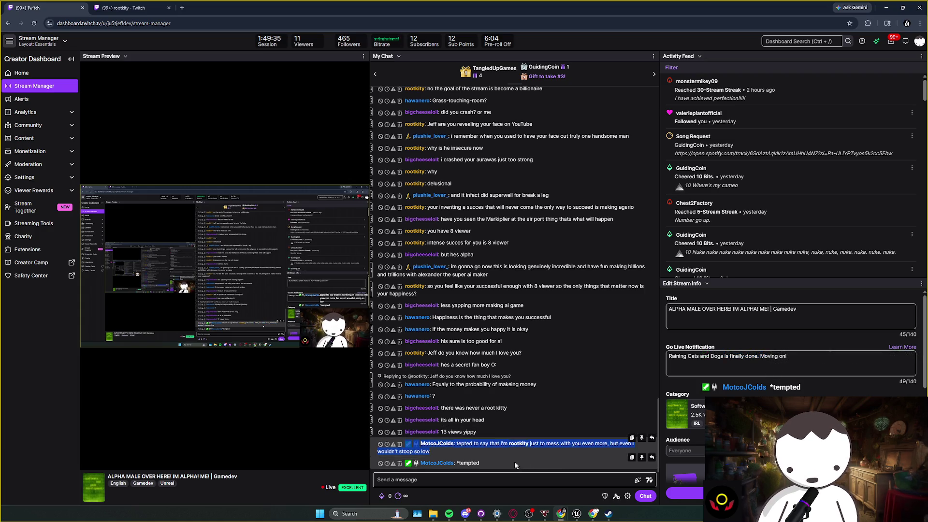
{"action": "left_click", "coordinate": [496, 451]}
{"action": "double_click", "coordinate": [477, 423]}
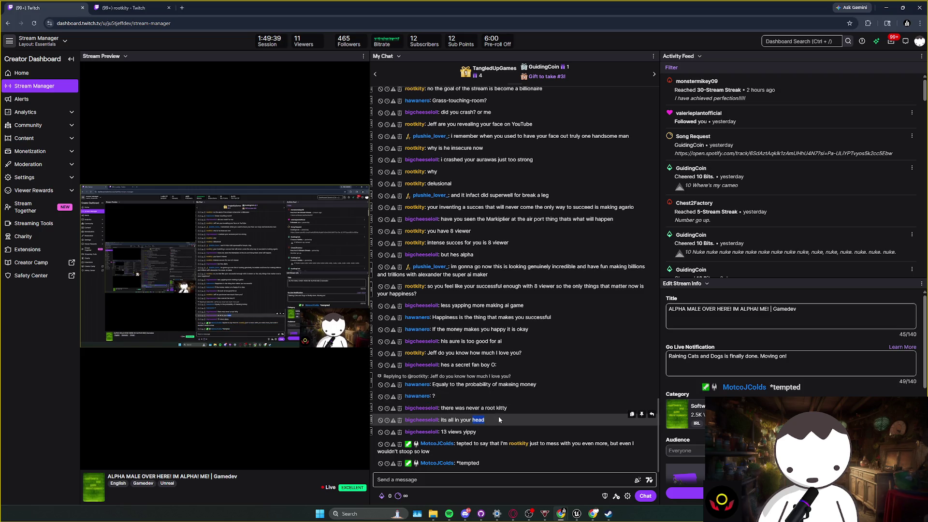
{"action": "left_click_drag", "start_coordinate": [496, 420], "coordinate": [496, 409]}
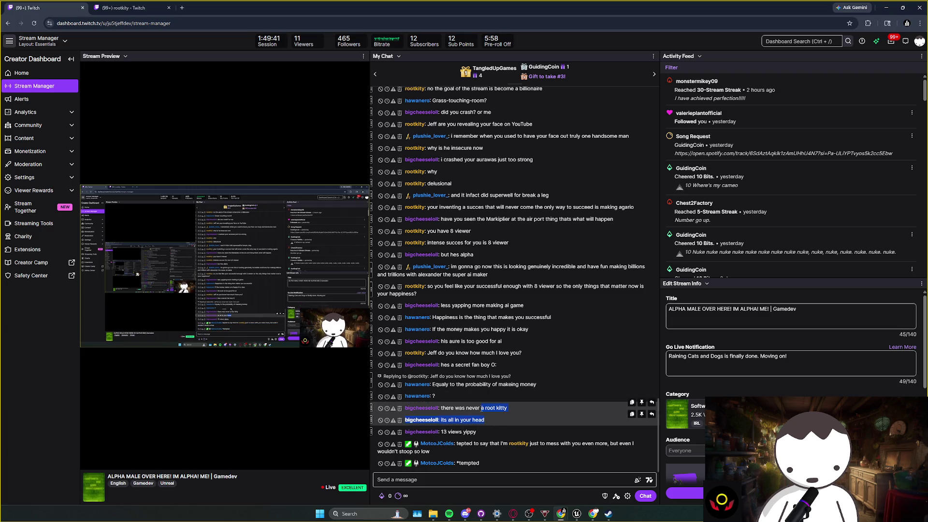
{"action": "left_click", "coordinate": [485, 421]}
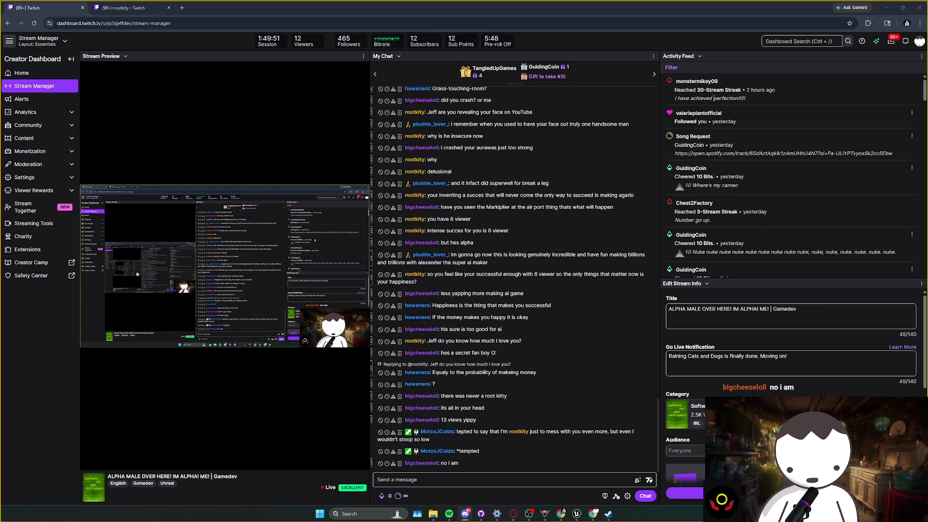
- View the recent follower's profile card from Activity Feed, close it, and open Chat Settings
{"action": "left_click", "coordinate": [692, 118]}
{"action": "left_click_drag", "start_coordinate": [774, 140], "coordinate": [767, 143]}
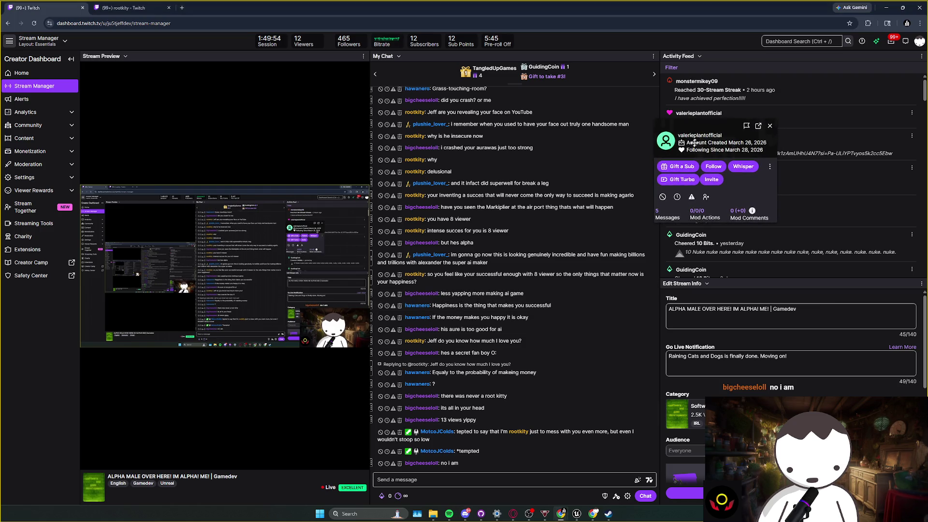
{"action": "left_click", "coordinate": [770, 127]}
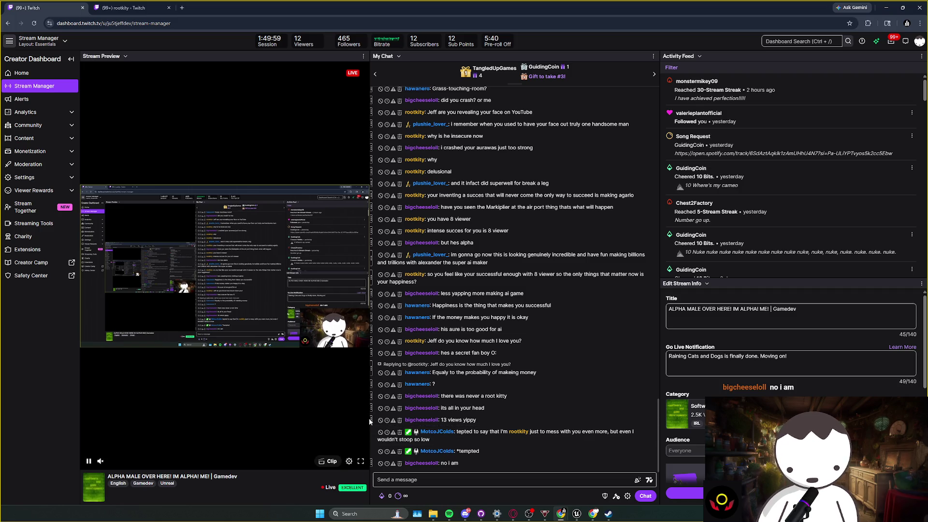
{"action": "left_click", "coordinate": [628, 496]}
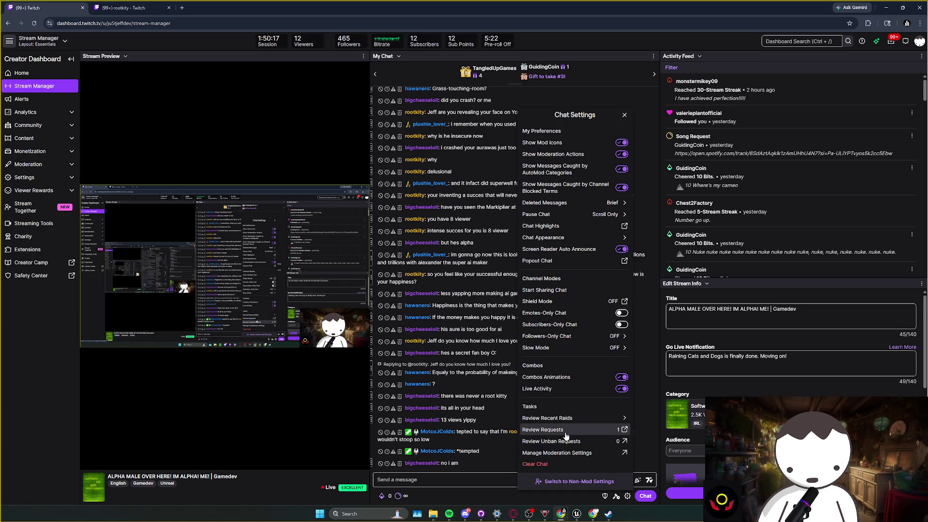
- Open and close the reward Review Requests queue, then open Manage Moderation Settings
{"action": "left_click", "coordinate": [567, 435]}
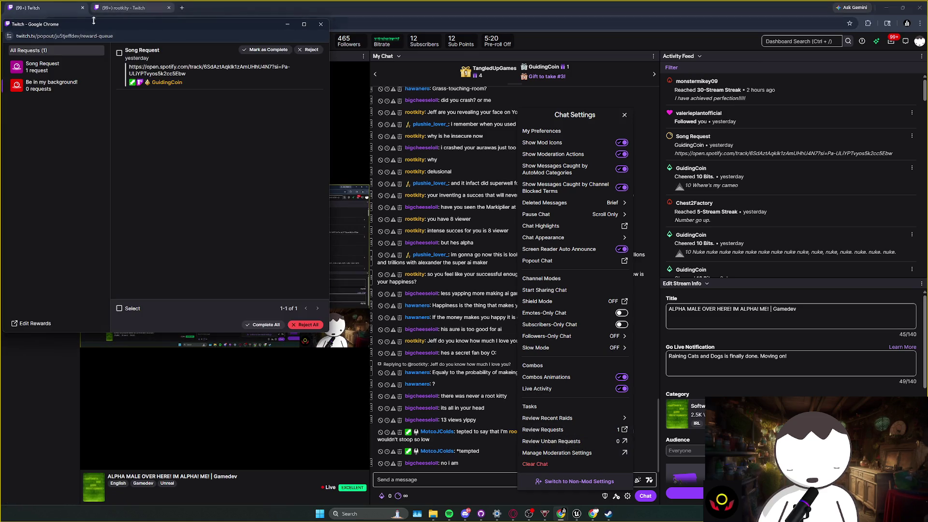
{"action": "key", "text": "ctrl+w"}
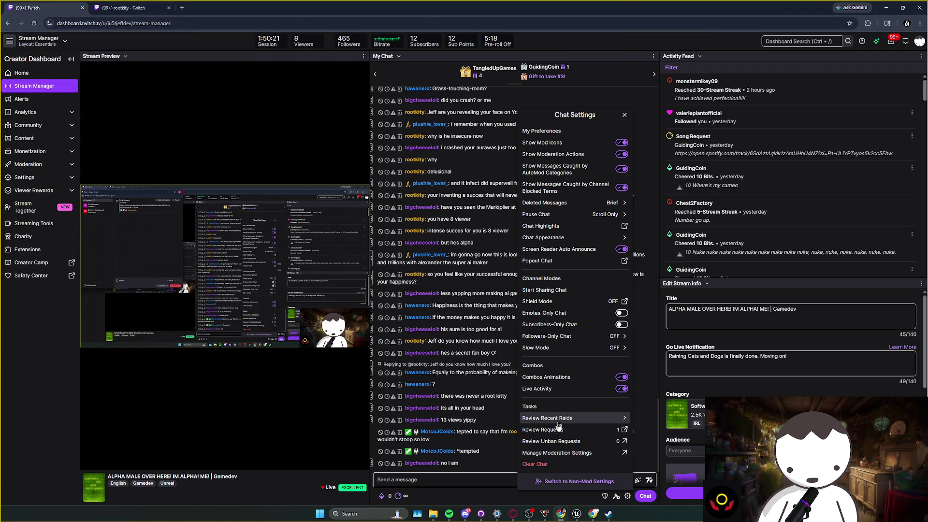
{"action": "left_click", "coordinate": [567, 455]}
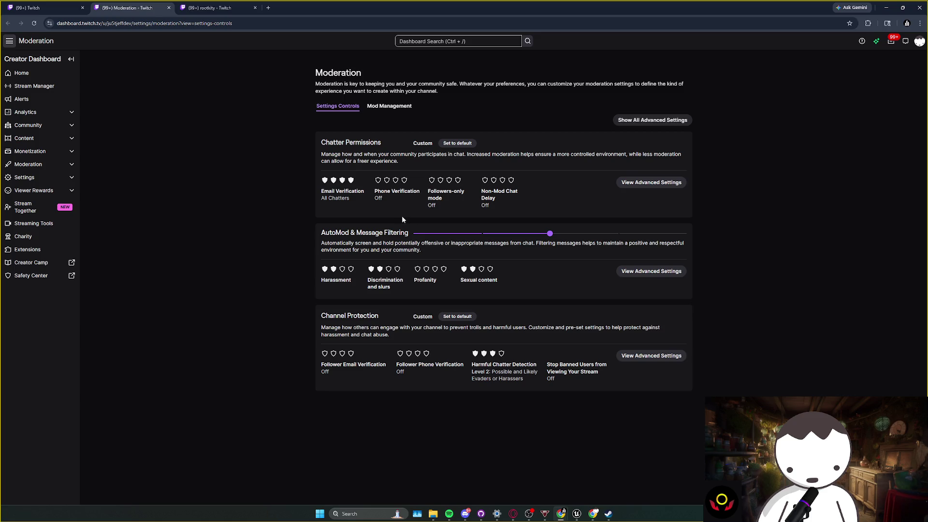
{"action": "left_click", "coordinate": [44, 7]}
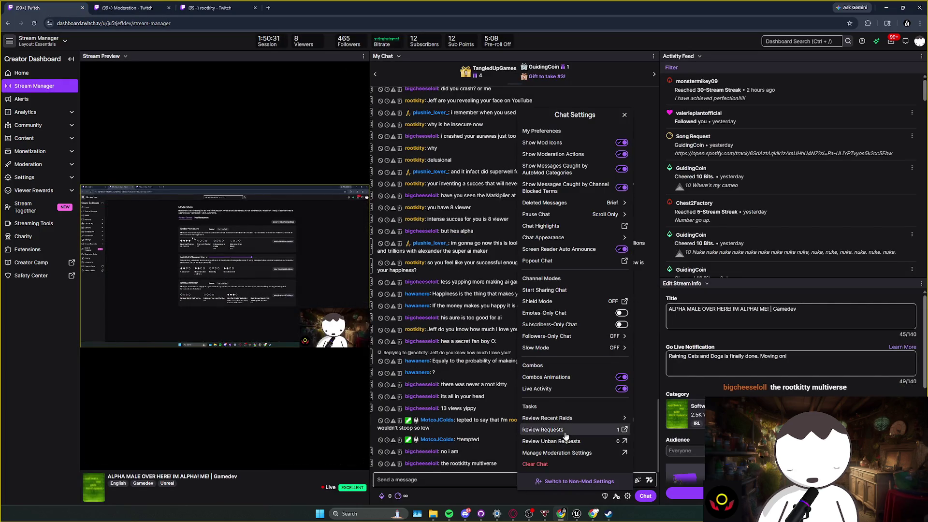
- Open Mod View, show the banned viewer's details, then focus the search box in another tab
{"action": "left_click", "coordinate": [567, 441]}
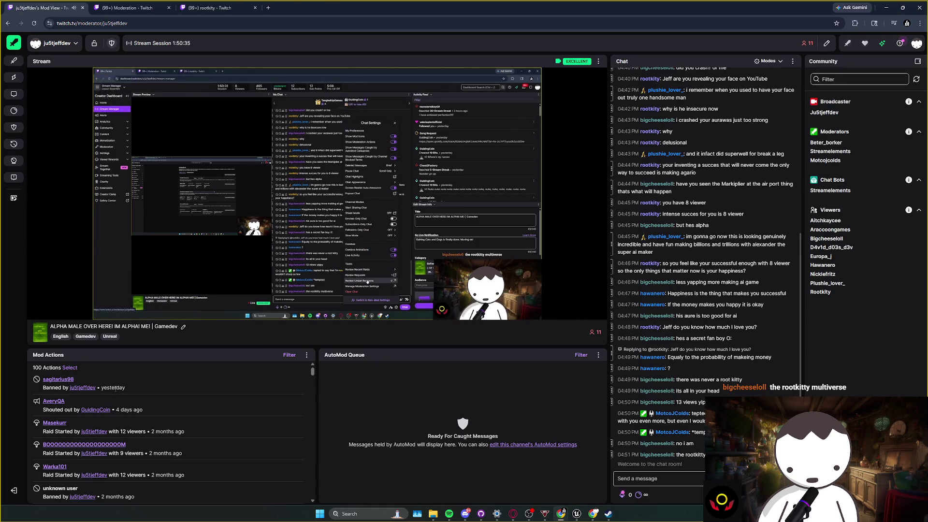
{"action": "left_click", "coordinate": [72, 380]}
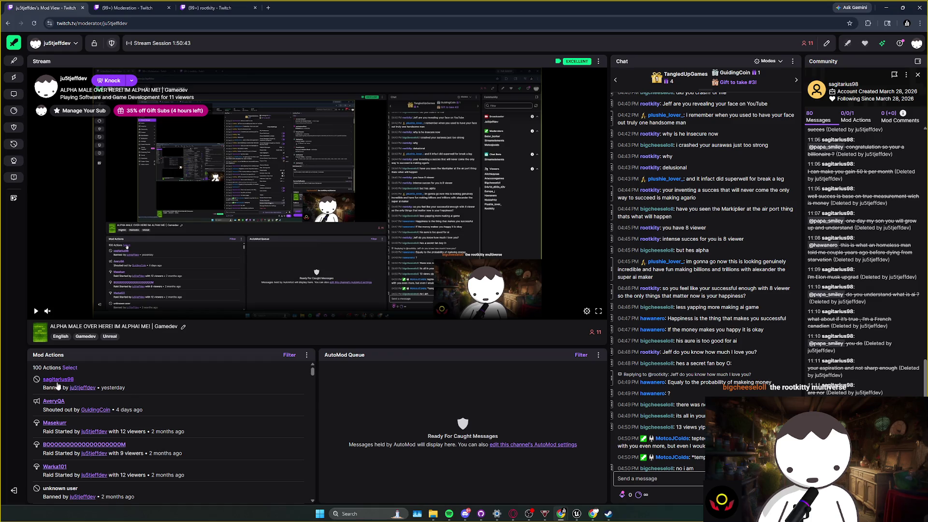
{"action": "left_click", "coordinate": [303, 358]}
{"action": "left_click", "coordinate": [275, 381]}
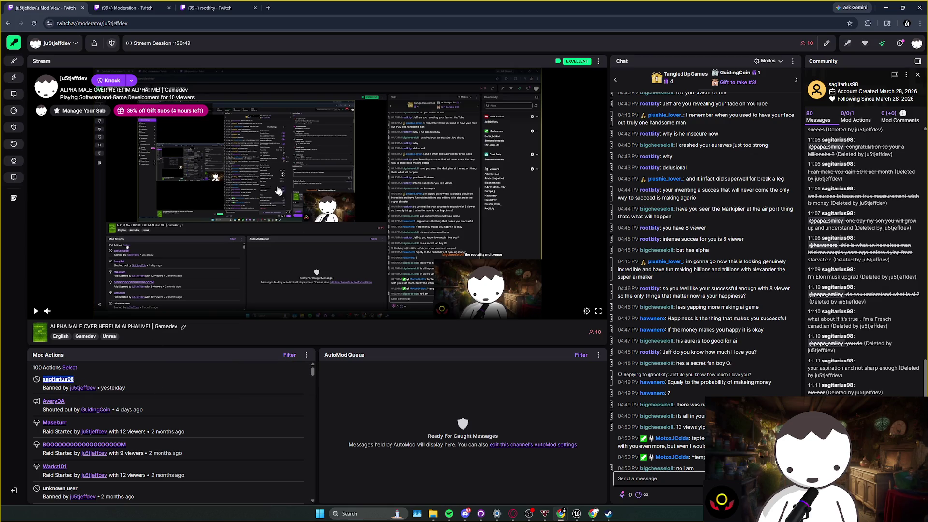
{"action": "left_click", "coordinate": [212, 8]}
{"action": "left_click", "coordinate": [457, 40]}
{"action": "key", "text": "ctrl+v"}
{"action": "key", "text": "Return"}
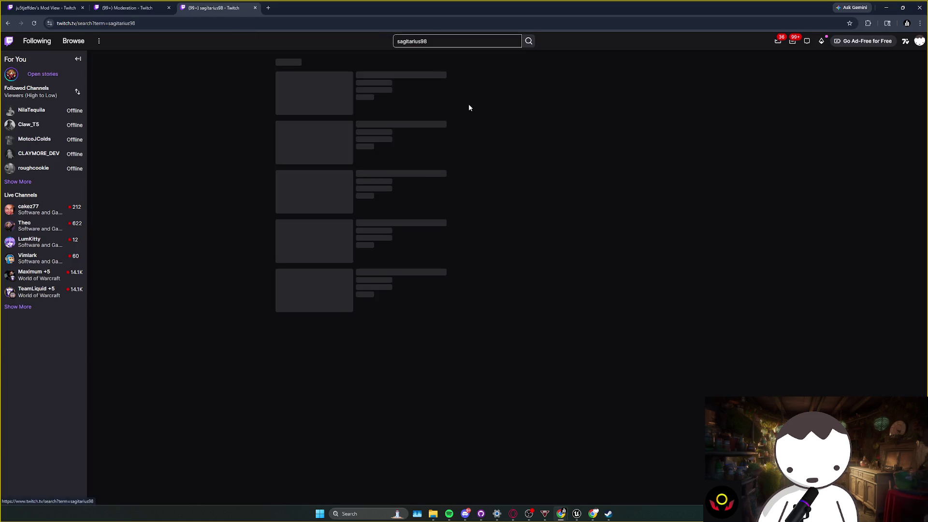
{"action": "left_click", "coordinate": [362, 135]}
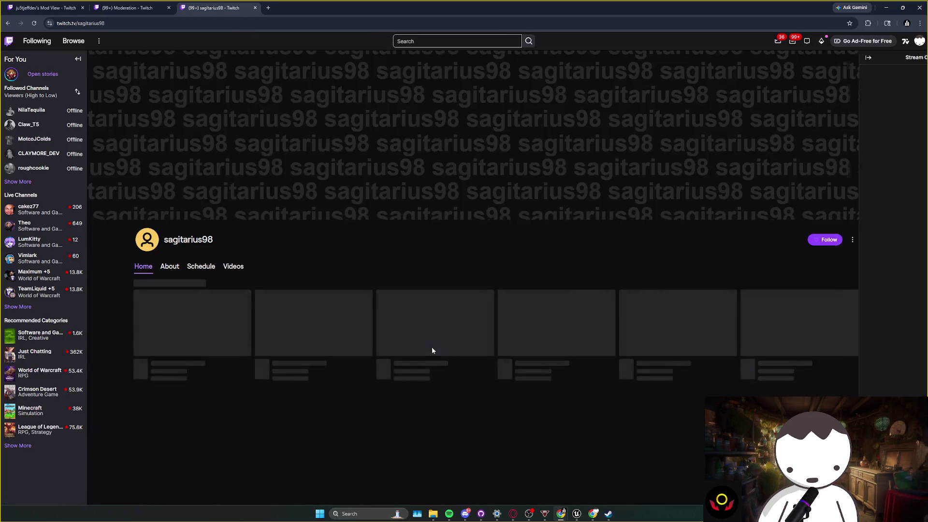
{"action": "left_click", "coordinate": [234, 267]}
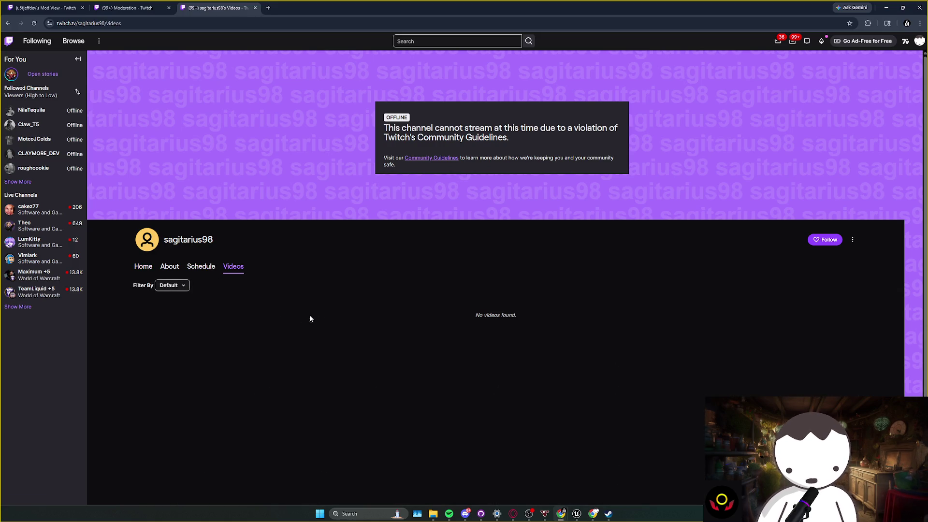
{"action": "left_click", "coordinate": [201, 267]}
{"action": "left_click", "coordinate": [143, 266]}
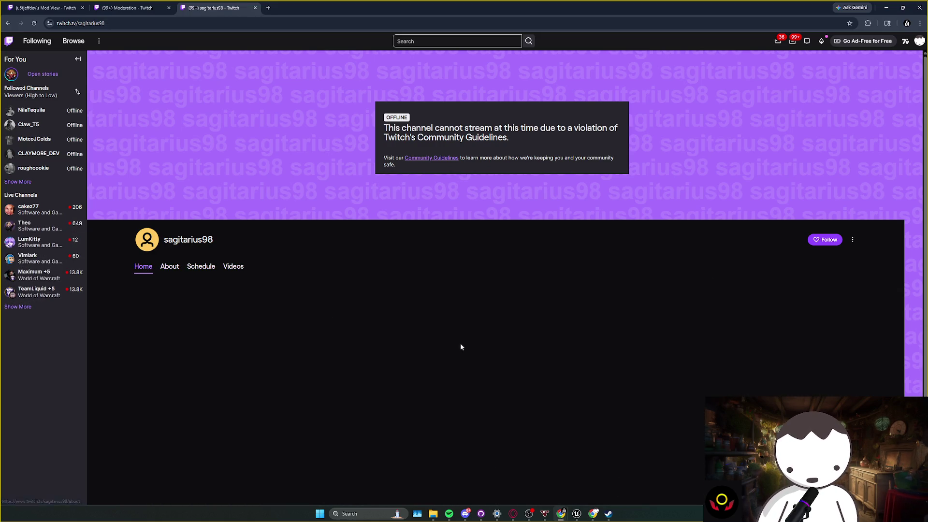
{"action": "left_click", "coordinate": [165, 239]}
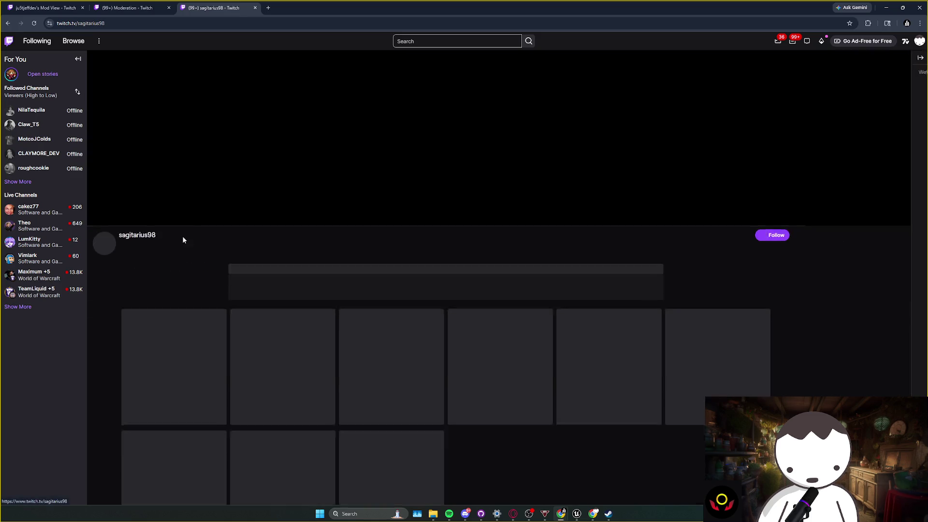
{"action": "scroll", "coordinate": [561, 466], "scroll_direction": "down", "scroll_amount": 5}
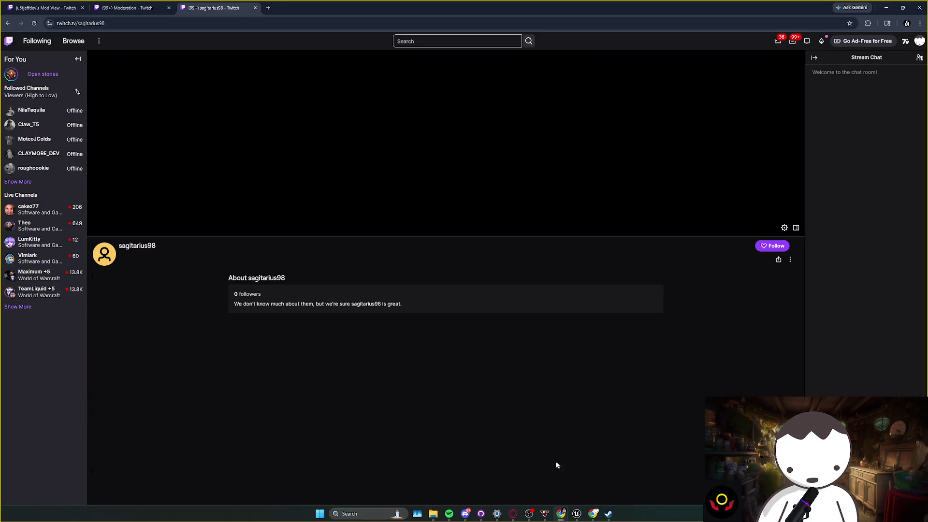
{"action": "left_click", "coordinate": [153, 247]}
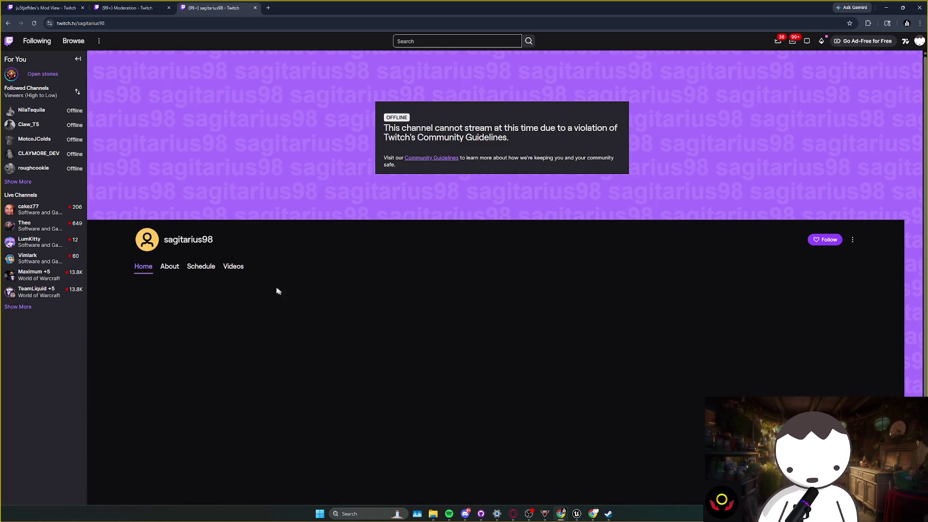
{"action": "left_click", "coordinate": [43, 7]}
{"action": "left_click", "coordinate": [123, 8]}
{"action": "left_click", "coordinate": [44, 8]}
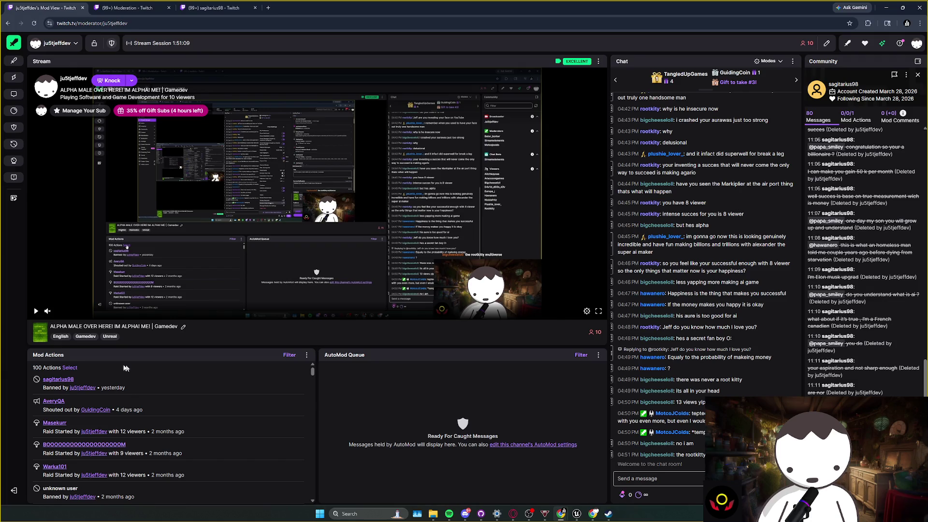
- Turn on selection mode in the Mod Actions list and check its options menu
{"action": "left_click", "coordinate": [69, 368]}
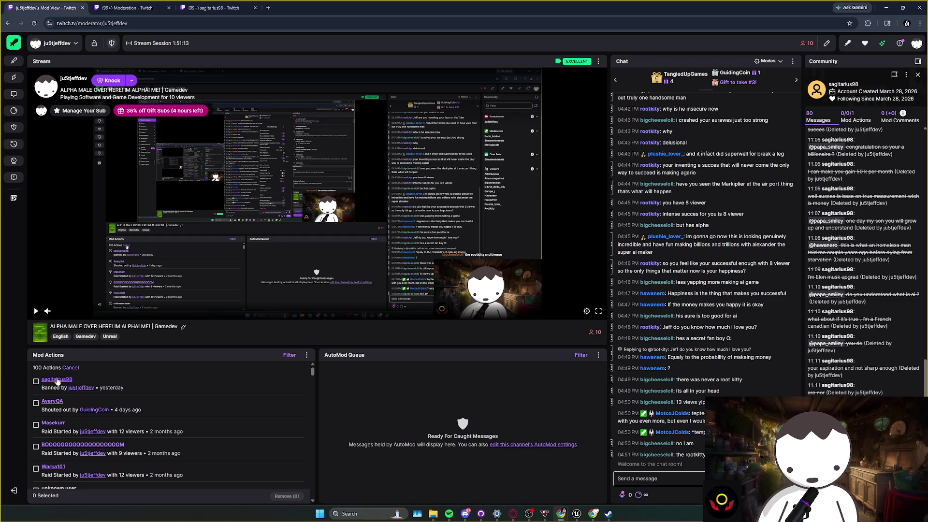
{"action": "left_click", "coordinate": [70, 368]}
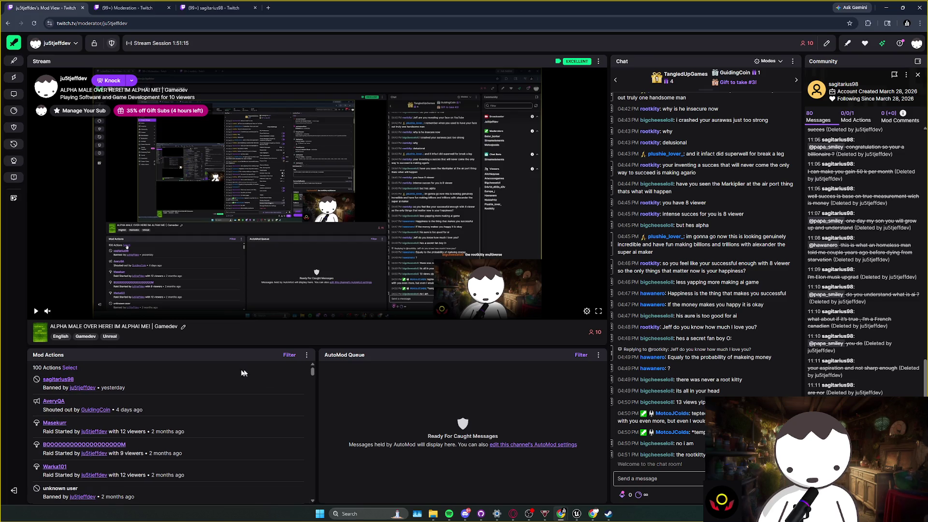
{"action": "left_click", "coordinate": [70, 368]}
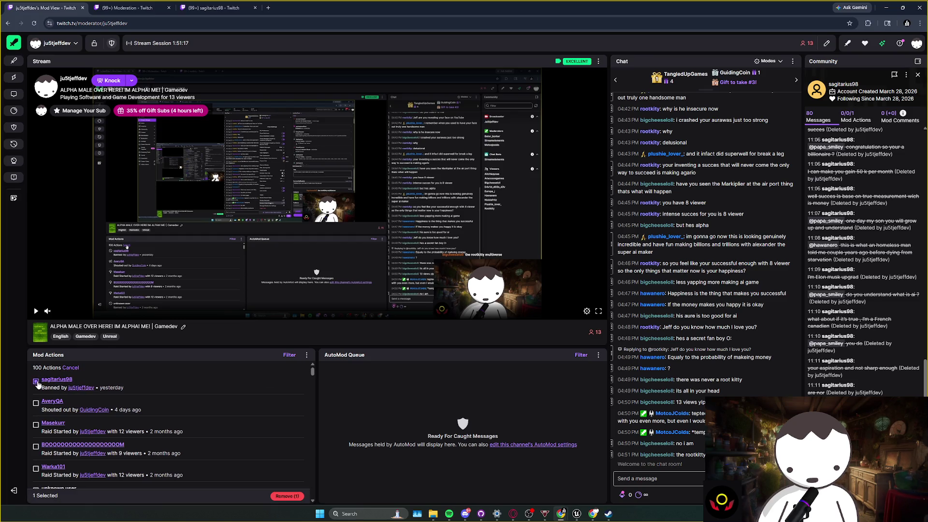
{"action": "left_click", "coordinate": [308, 356]}
{"action": "left_click", "coordinate": [334, 375]}
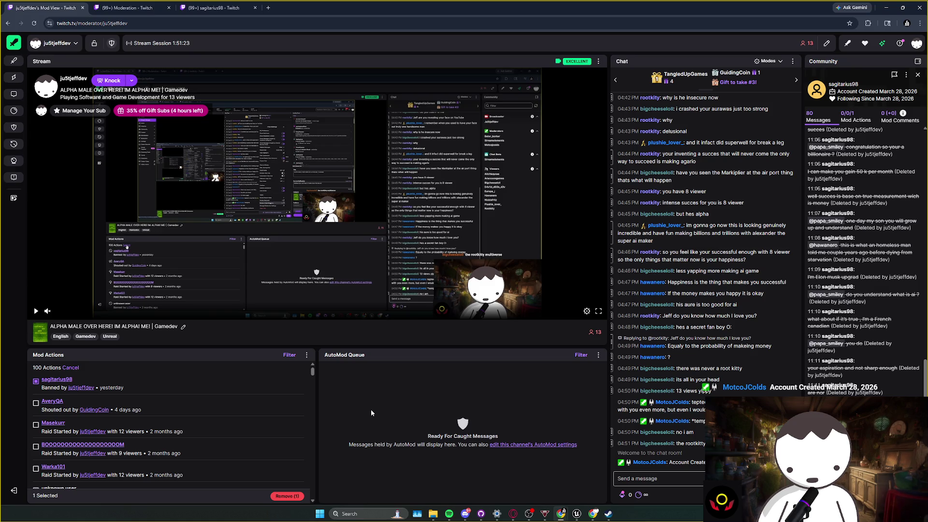
- Flip between the moderation settings, banned viewer's channel and Mod View tabs, ending on Mod View
{"action": "left_click", "coordinate": [128, 8]}
{"action": "left_click", "coordinate": [207, 9]}
{"action": "left_click", "coordinate": [128, 8]}
{"action": "left_click", "coordinate": [46, 8]}
{"action": "left_click", "coordinate": [212, 8]}
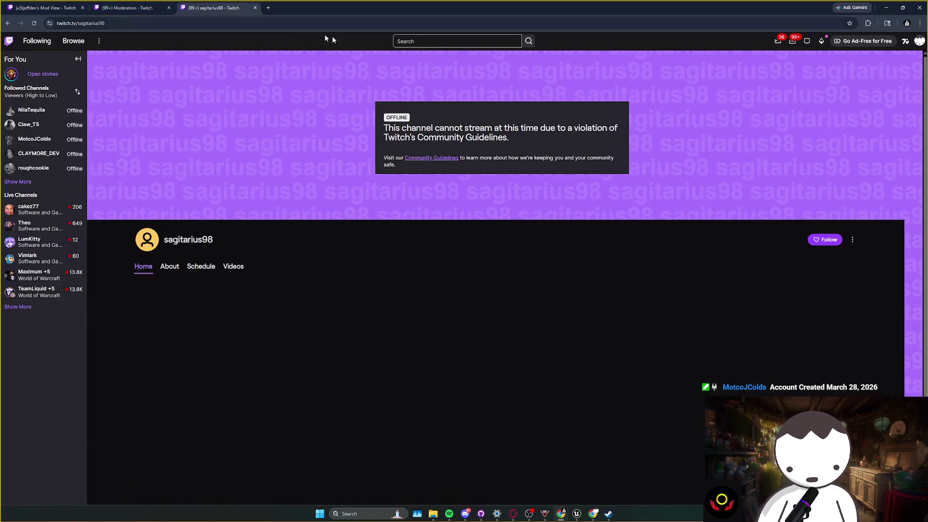
{"action": "left_click", "coordinate": [94, 5]}
{"action": "left_click", "coordinate": [46, 7]}
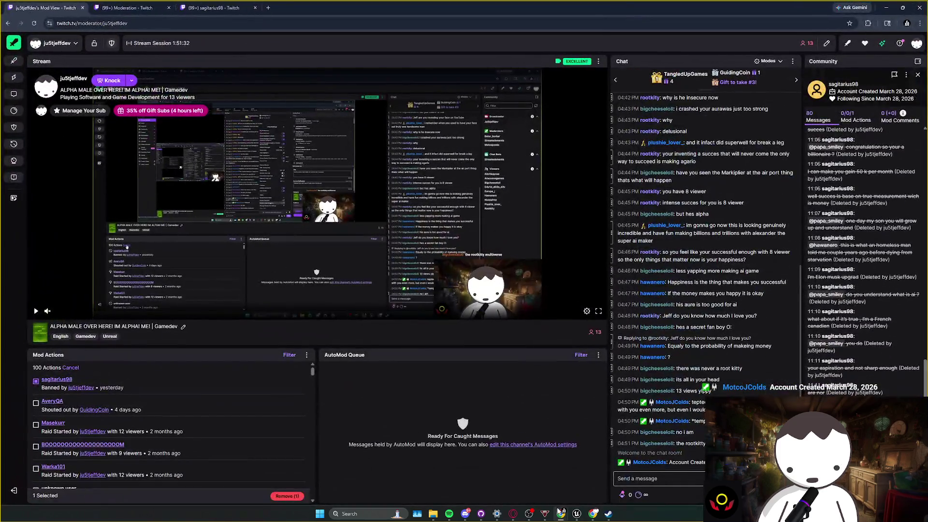
- Bring Mod View to the front, check the channel switcher, then return to the Unreal editor
{"action": "mouse_move", "coordinate": [559, 512]}
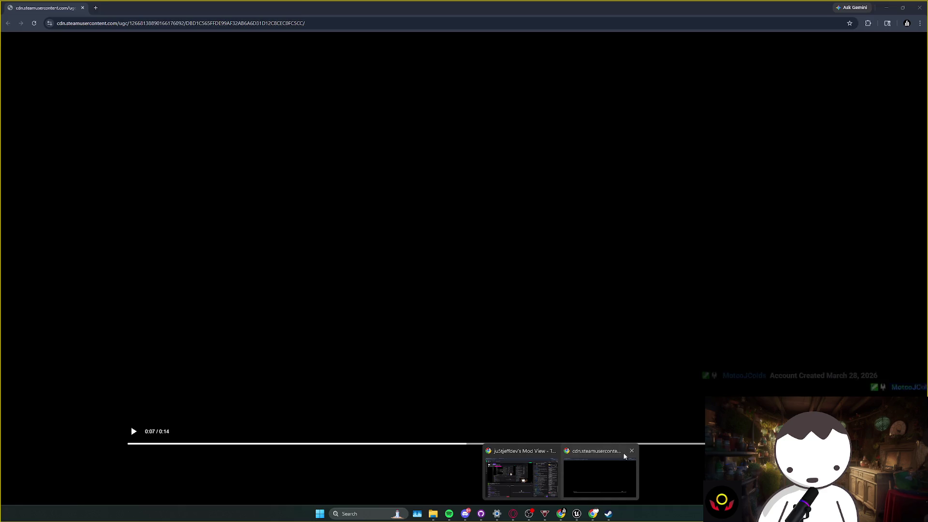
{"action": "left_click", "coordinate": [631, 451]}
{"action": "left_click", "coordinate": [564, 455]}
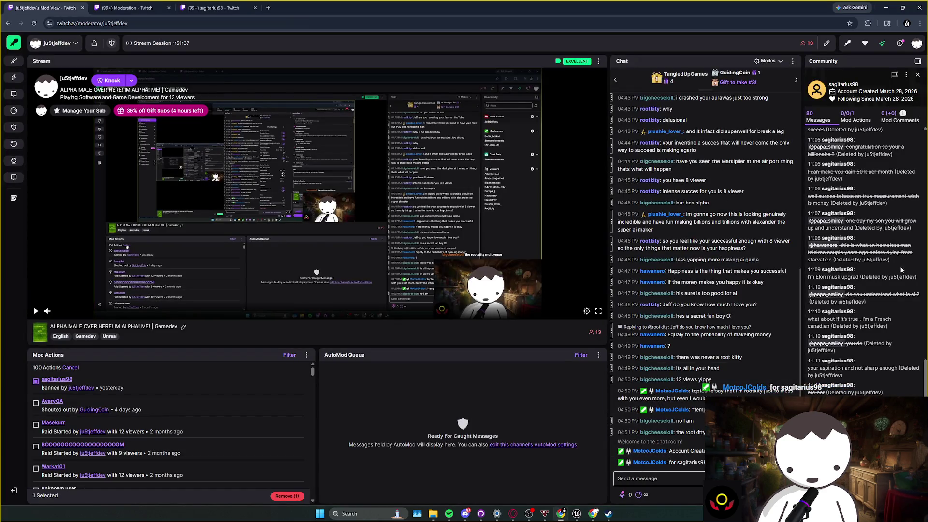
{"action": "left_click", "coordinate": [52, 45]}
{"action": "left_click", "coordinate": [173, 57]}
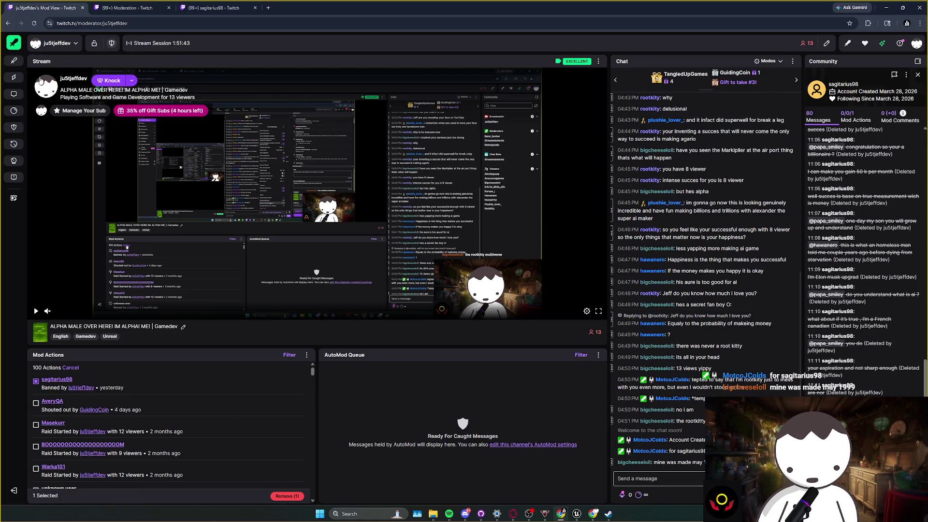
{"action": "key", "text": "alt+Tab"}
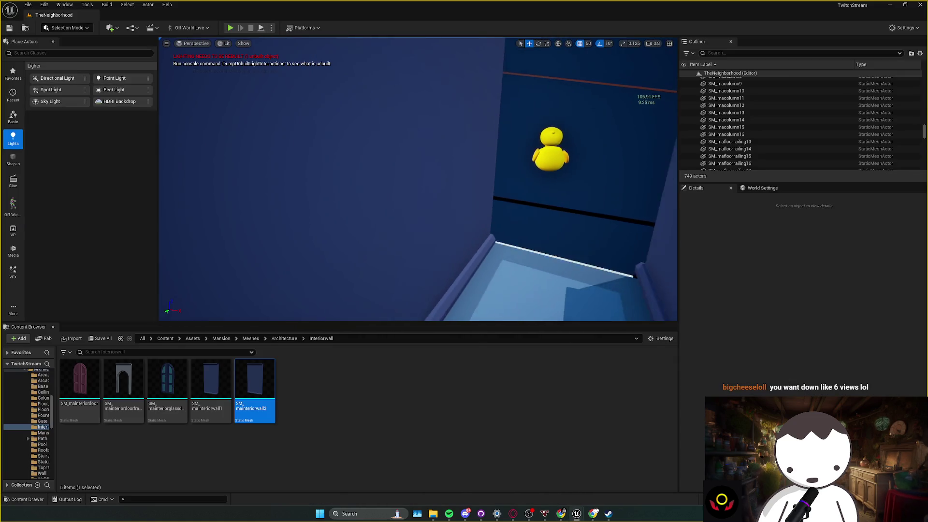
- Turn the view along the stair corridor and save the modified M_Palette_Mat and SM_mabasecornerout assets
{"action": "scroll", "coordinate": [417, 179], "scroll_direction": "down", "scroll_amount": 1}
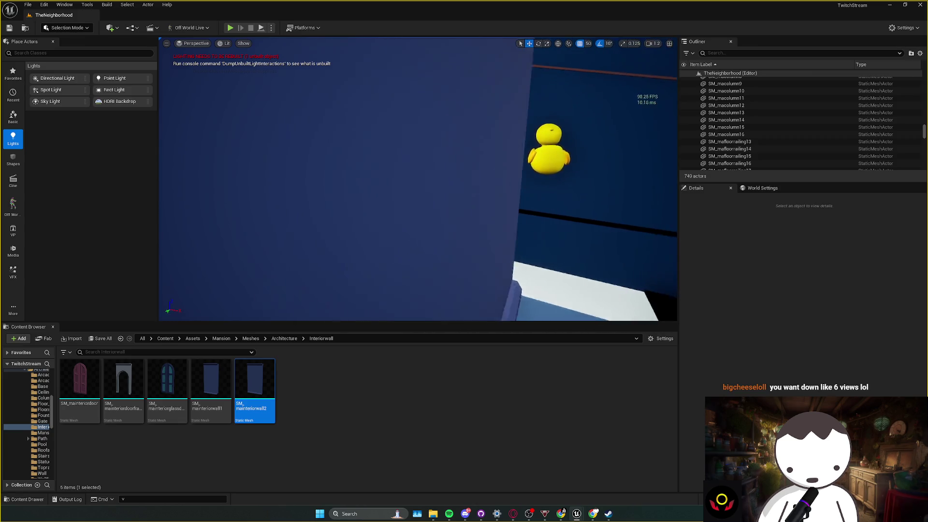
{"action": "scroll", "coordinate": [418, 179], "scroll_direction": "up", "scroll_amount": 1}
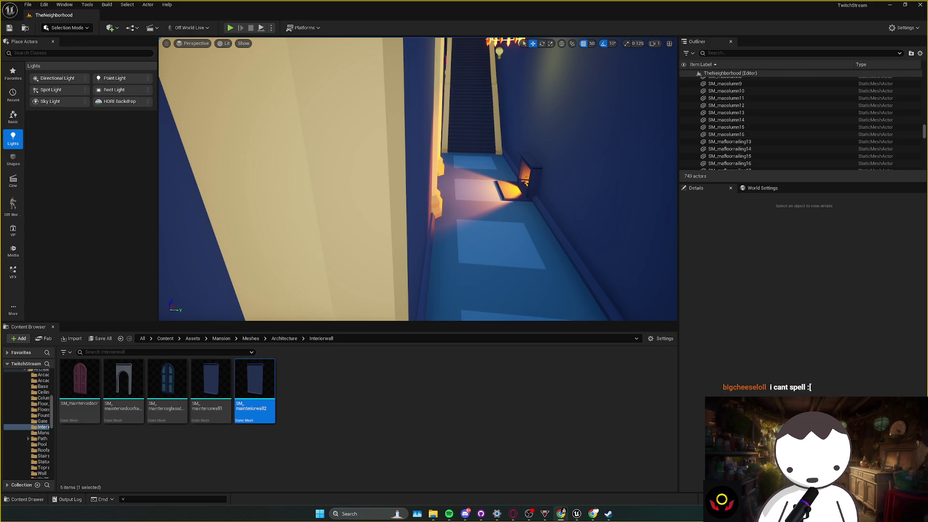
{"action": "left_click_drag", "start_coordinate": [591, 80], "coordinate": [591, 72]}
{"action": "key", "text": "ctrl+shift+s"}
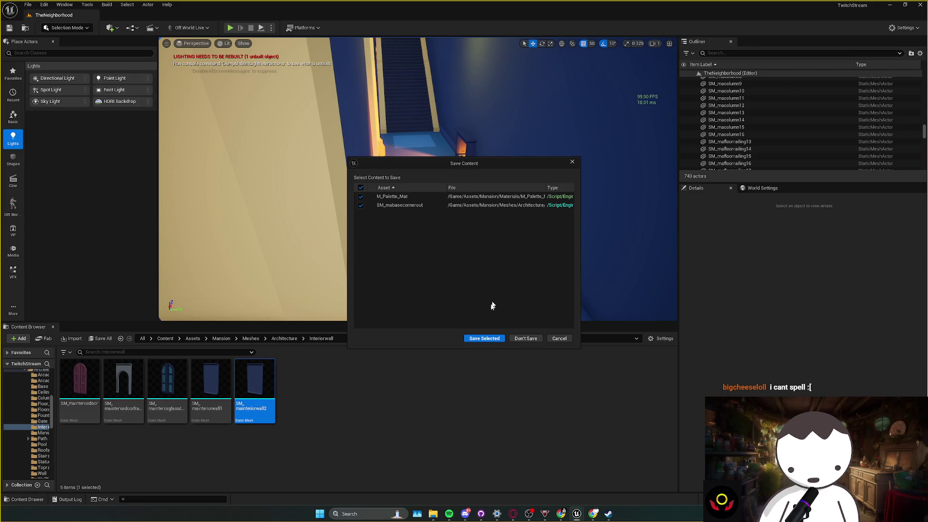
{"action": "left_click", "coordinate": [486, 344]}
- Check the live stream in OBS Studio, then switch to the Twitch Stream Manager dashboard
{"action": "key", "text": "alt+Tab"}
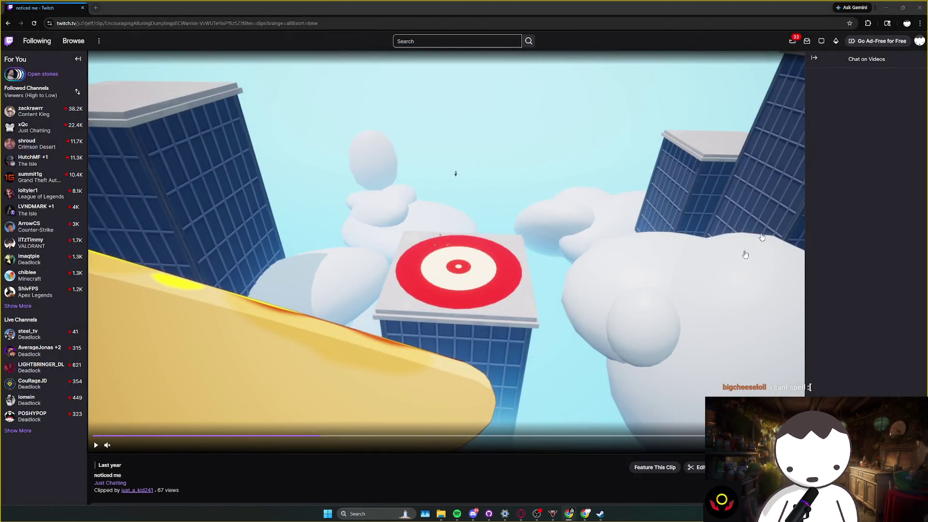
{"action": "key", "text": "alt+Tab"}
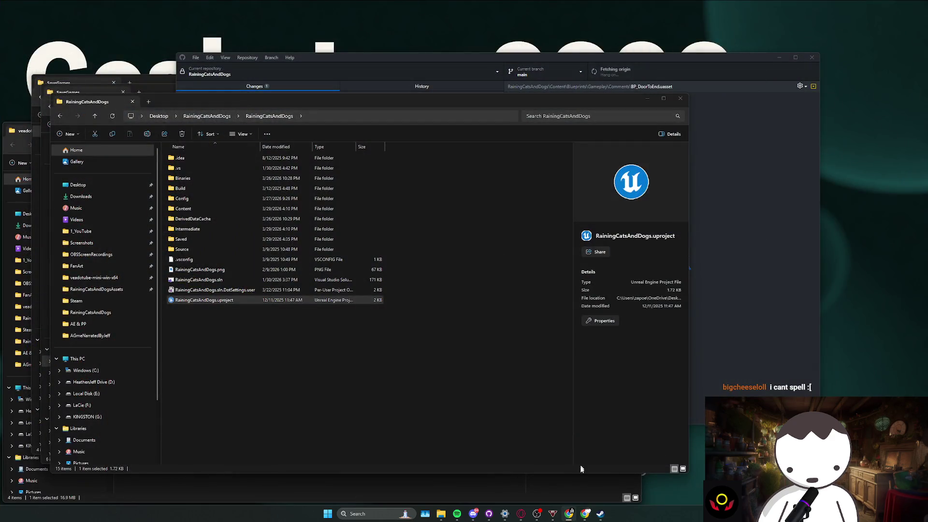
{"action": "left_click", "coordinate": [536, 516]}
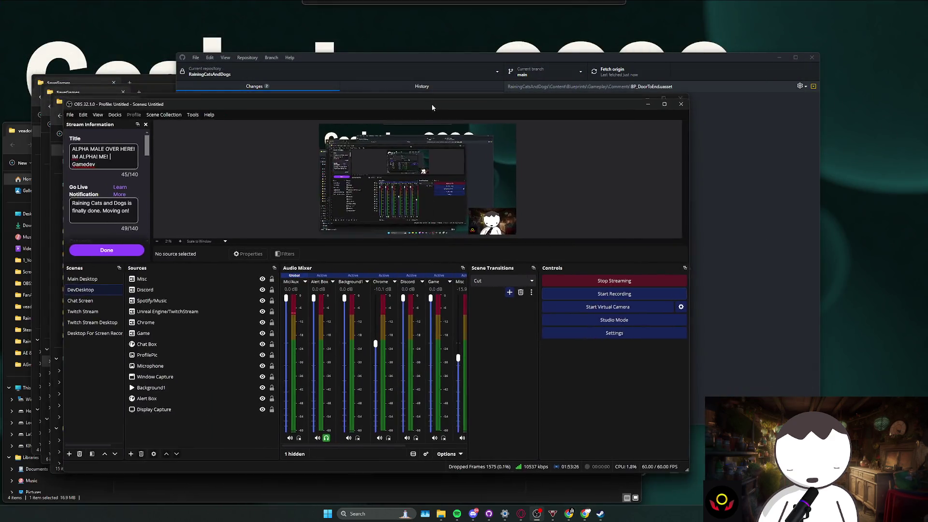
{"action": "key", "text": "alt+Tab"}
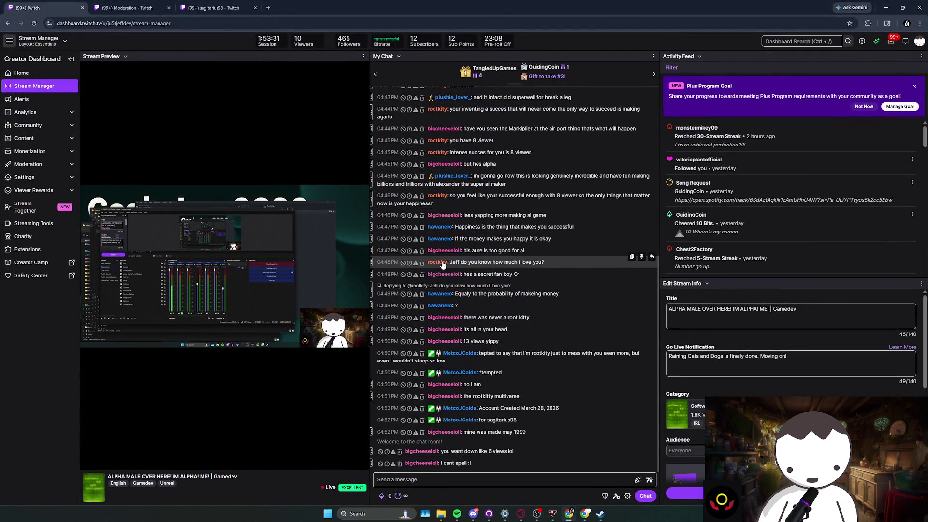
- Check the 04:48 chatter's account details and dismiss the Plus Program Goal announcement
{"action": "left_click", "coordinate": [441, 262]}
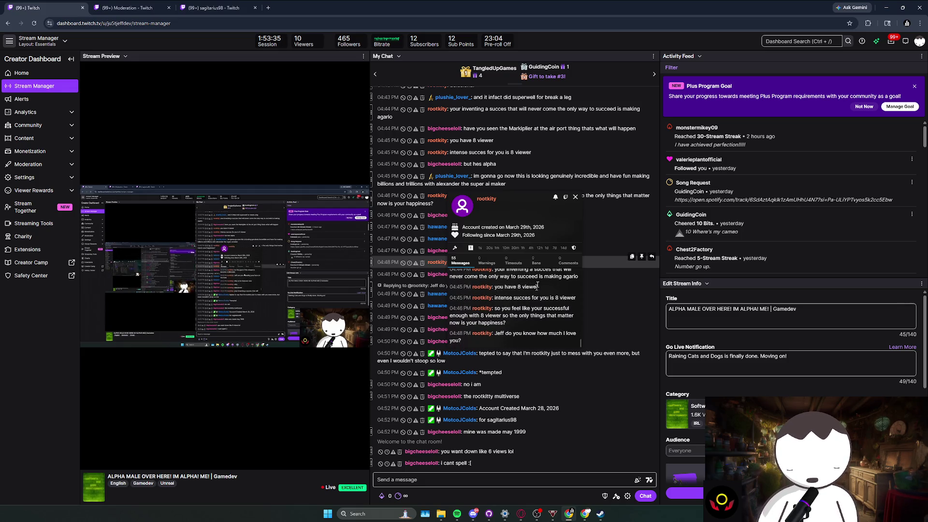
{"action": "left_click", "coordinate": [575, 199]}
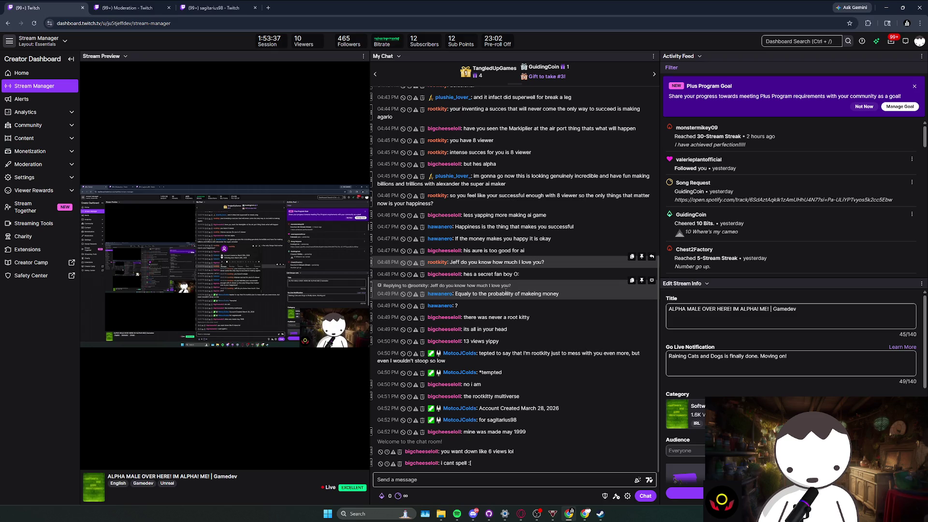
{"action": "left_click", "coordinate": [864, 106]}
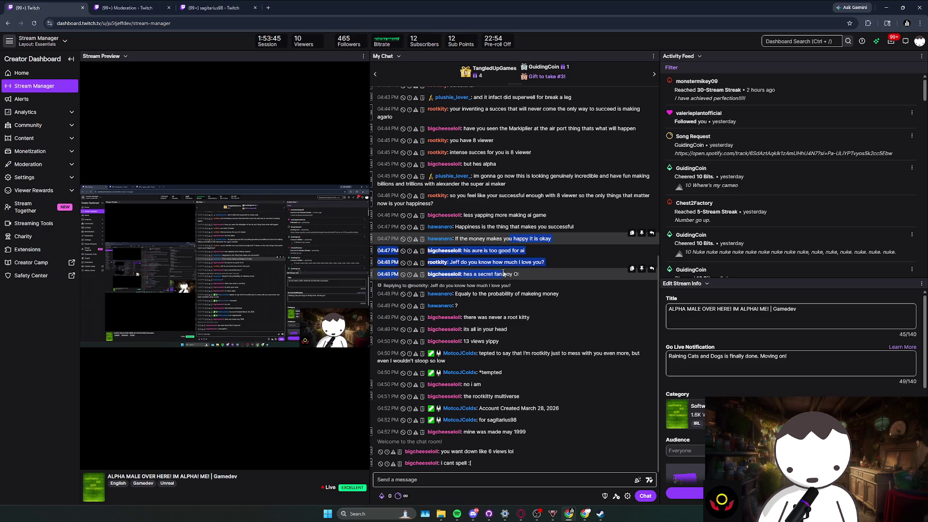
{"action": "double_click", "coordinate": [504, 286]}
{"action": "left_click", "coordinate": [504, 289]}
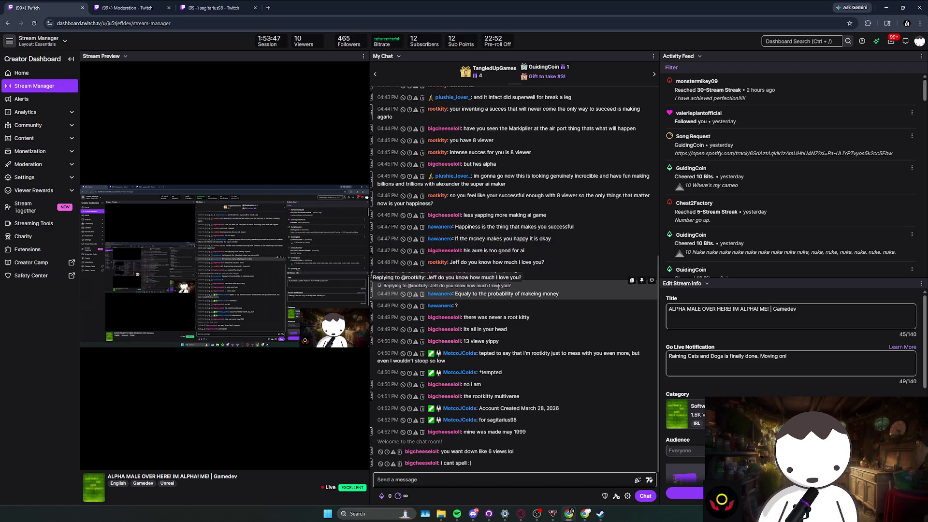
{"action": "left_click", "coordinate": [437, 261]}
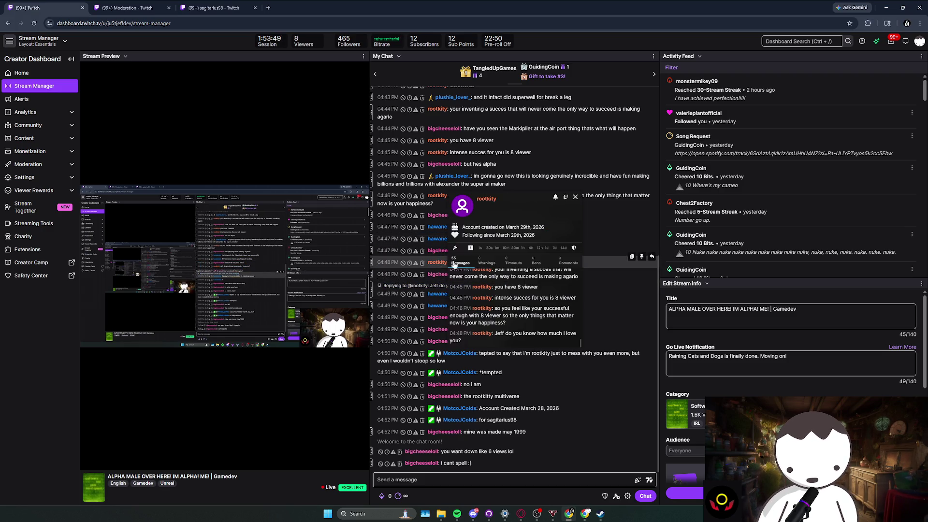
{"action": "left_click", "coordinate": [575, 196]}
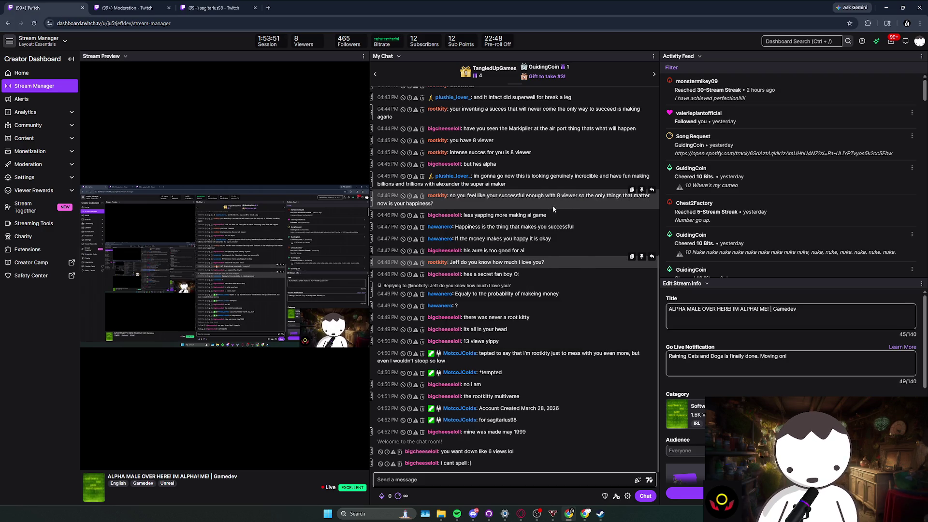
- Read through the chat, highlighting words in the 04:48 message and the latest lines
{"action": "scroll", "coordinate": [553, 204], "scroll_direction": "up", "scroll_amount": 1}
{"action": "scroll", "coordinate": [541, 270], "scroll_direction": "down", "scroll_amount": 1}
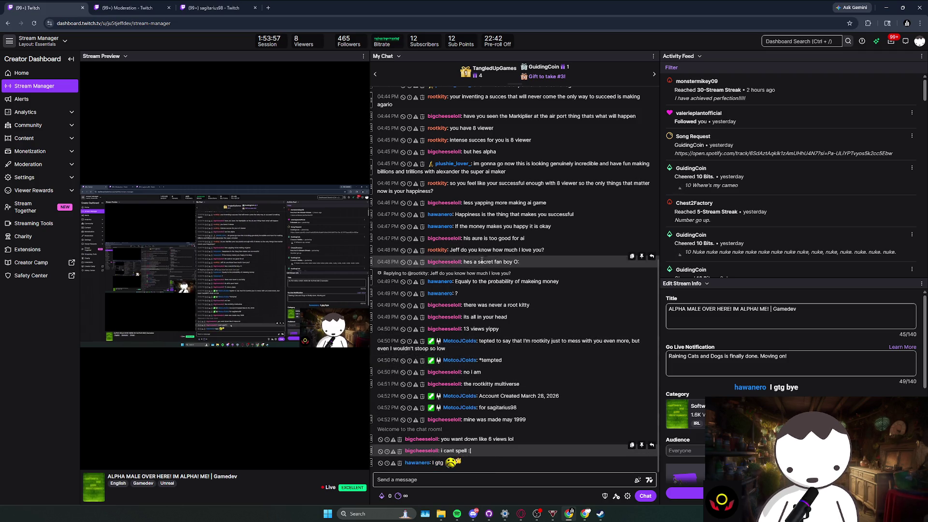
{"action": "double_click", "coordinate": [537, 251]}
{"action": "left_click", "coordinate": [539, 250]}
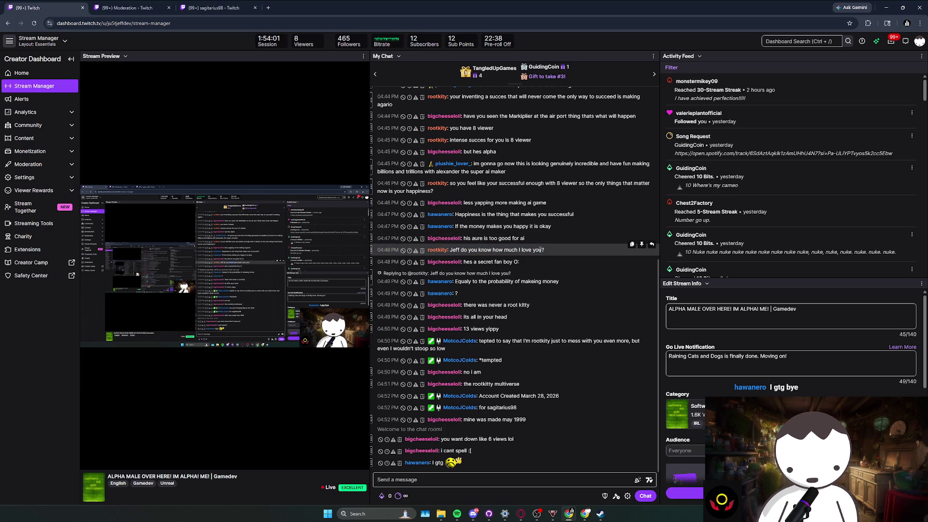
{"action": "left_click", "coordinate": [549, 253]}
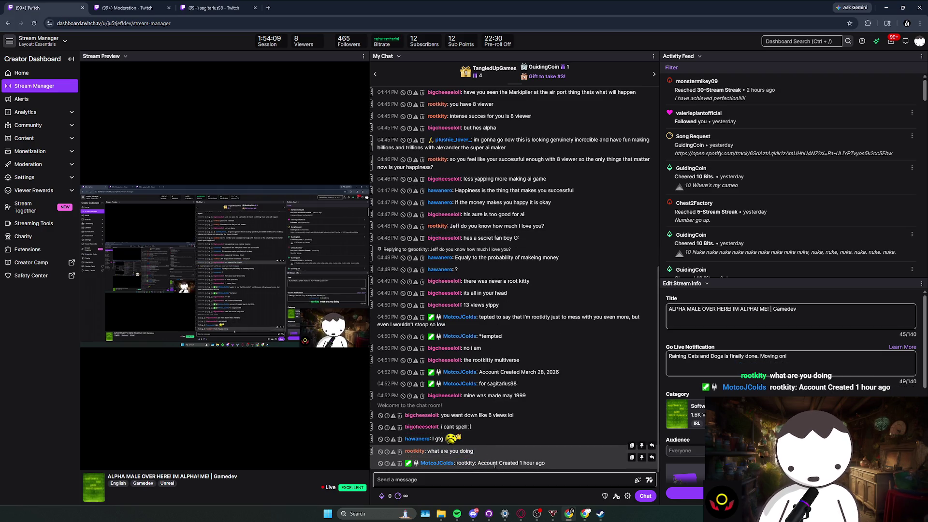
{"action": "left_click_drag", "start_coordinate": [478, 463], "coordinate": [497, 463]}
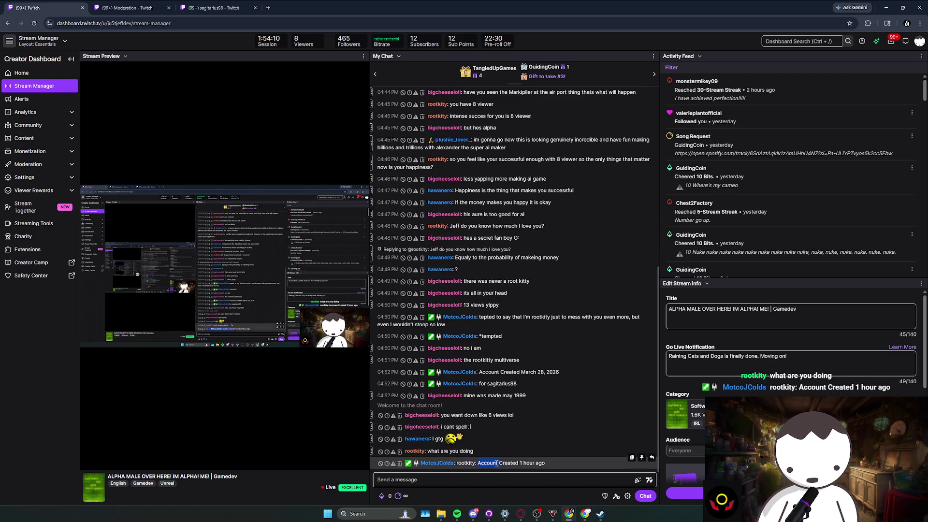
{"action": "left_click", "coordinate": [534, 452]}
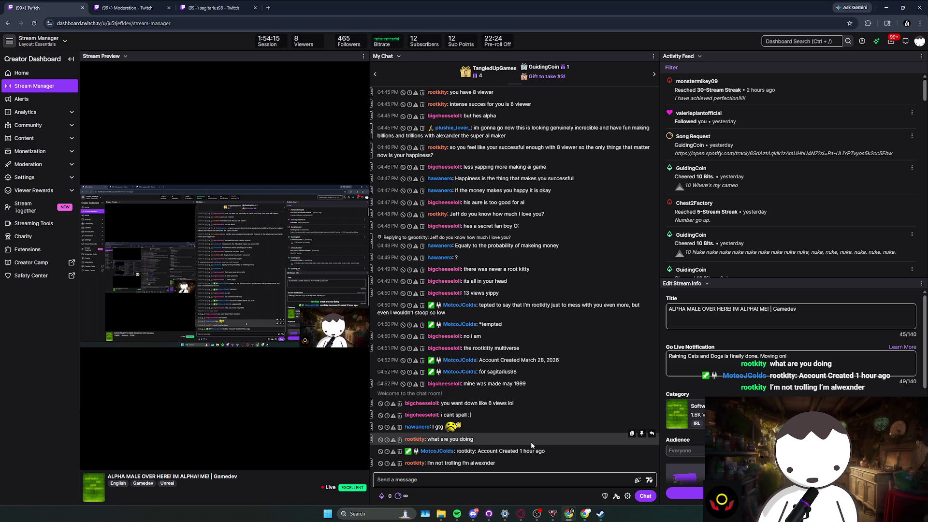
{"action": "left_click_drag", "start_coordinate": [509, 467], "coordinate": [489, 452]}
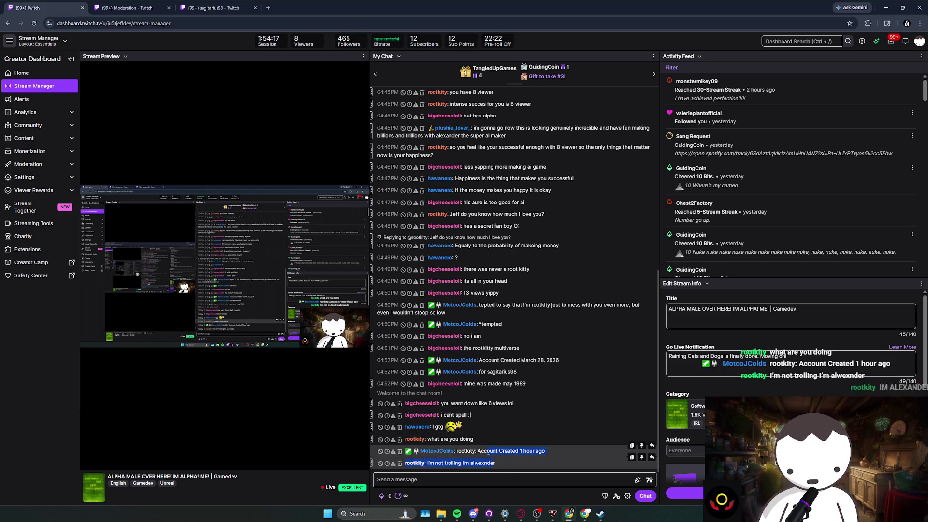
{"action": "left_click", "coordinate": [487, 453]}
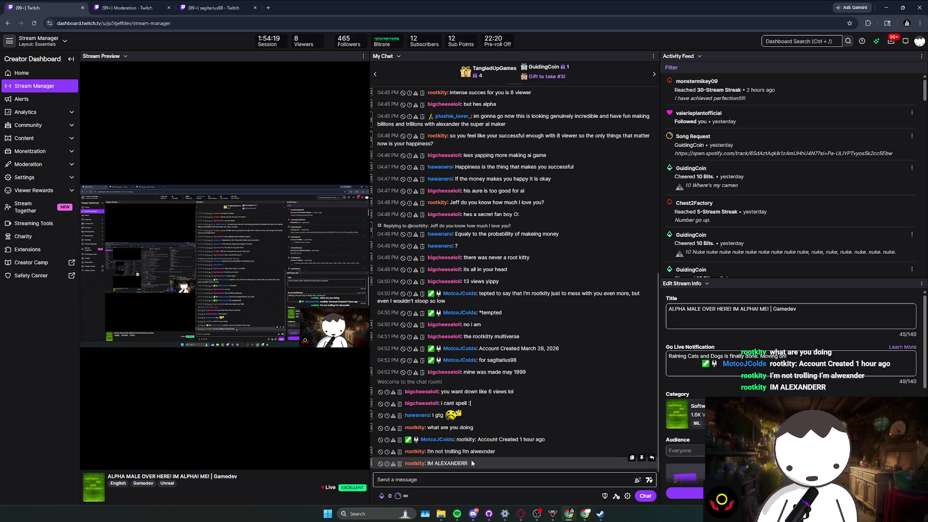
- Review the new follower's viewer card and the latest chatter's moderation card, then close both
{"action": "left_click", "coordinate": [702, 114]}
{"action": "left_click", "coordinate": [775, 124]}
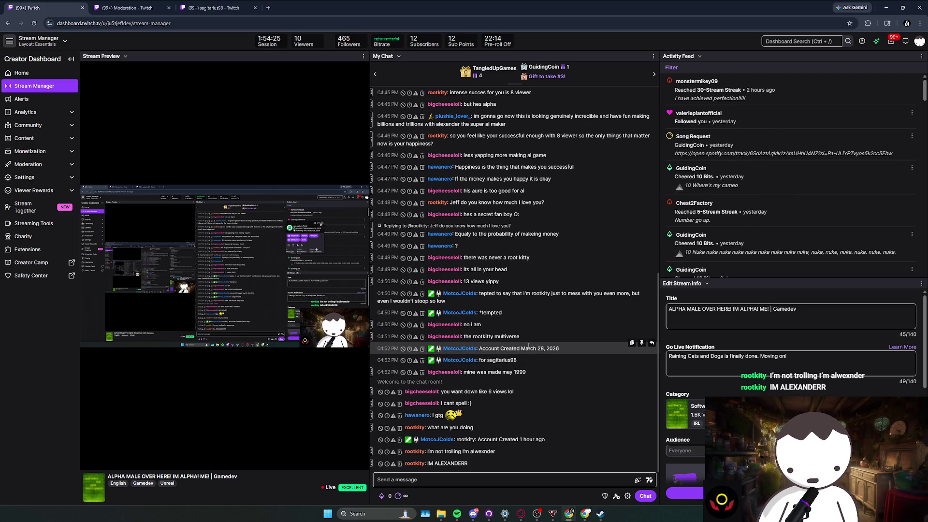
{"action": "left_click", "coordinate": [419, 464]}
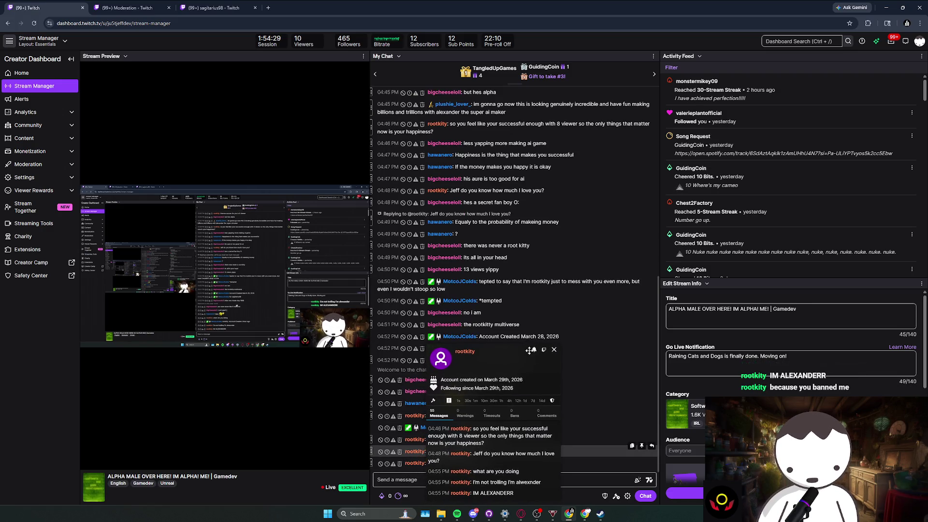
{"action": "left_click", "coordinate": [553, 355]}
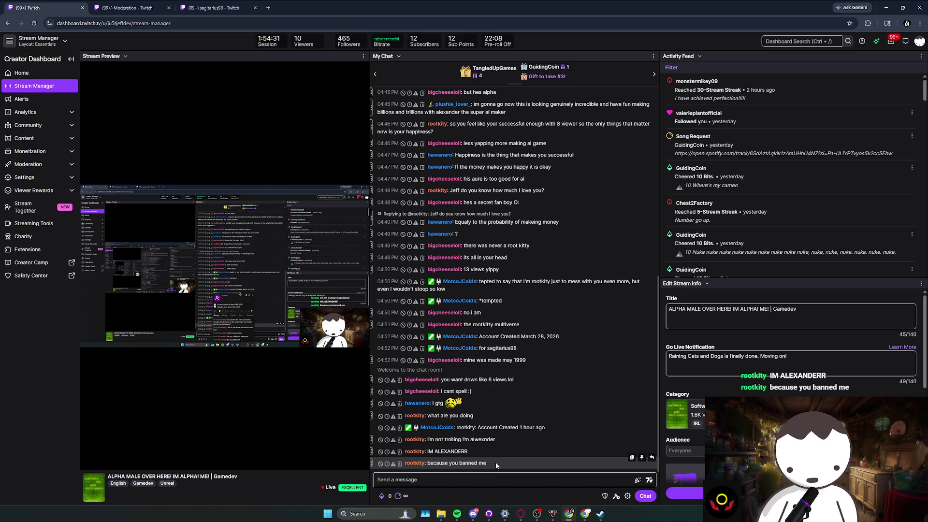
{"action": "left_click", "coordinate": [700, 115]}
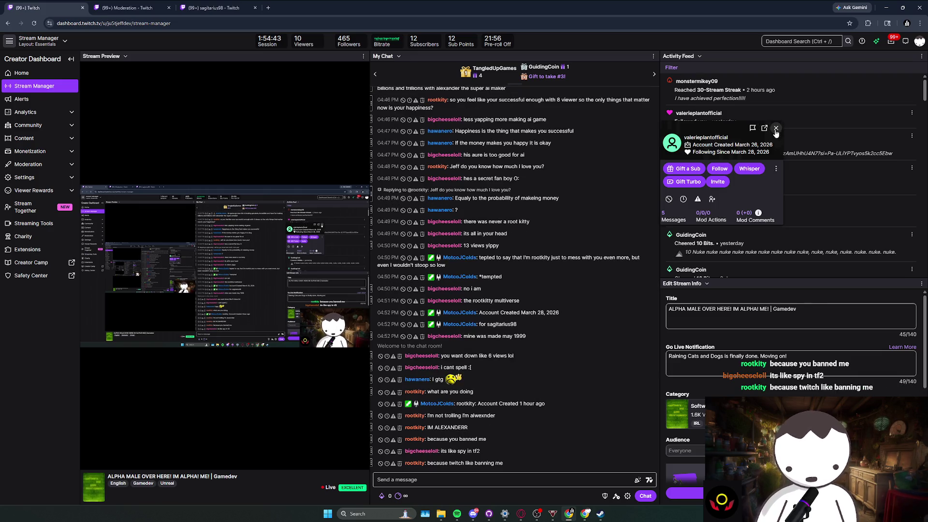
{"action": "left_click", "coordinate": [775, 129]}
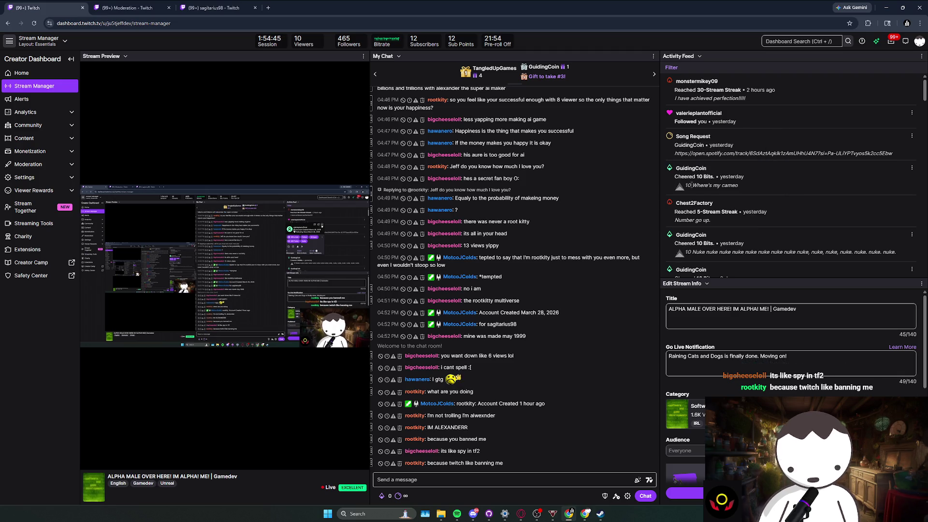
{"action": "left_click", "coordinate": [704, 112]}
{"action": "left_click", "coordinate": [702, 135]}
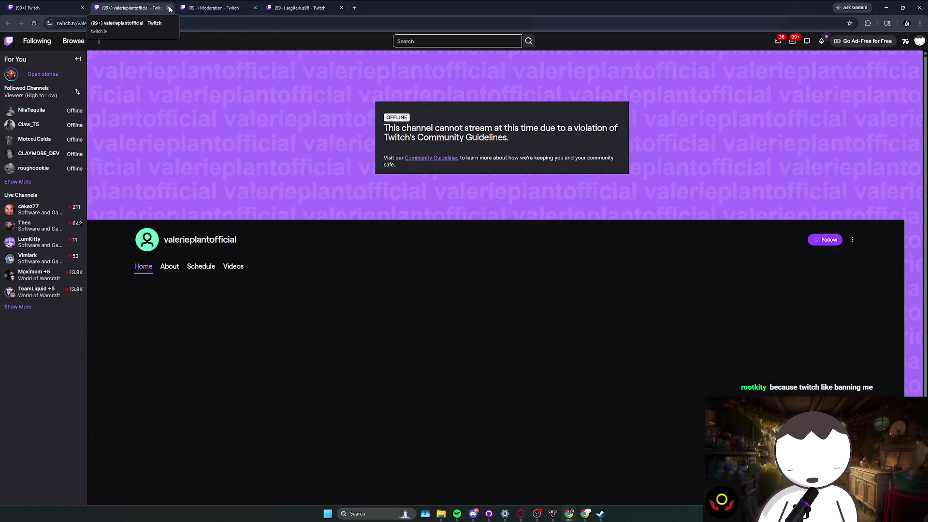
{"action": "left_click", "coordinate": [169, 8]}
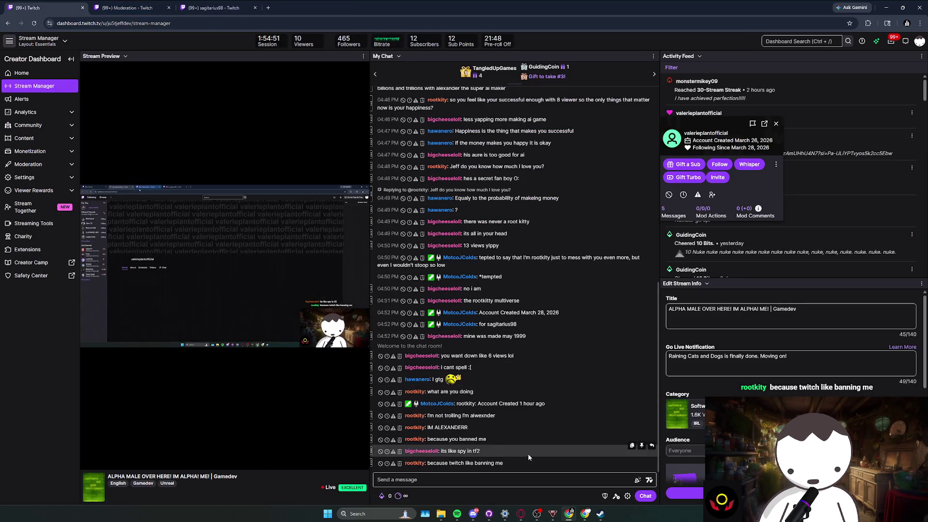
{"action": "left_click_drag", "start_coordinate": [516, 463], "coordinate": [466, 452]}
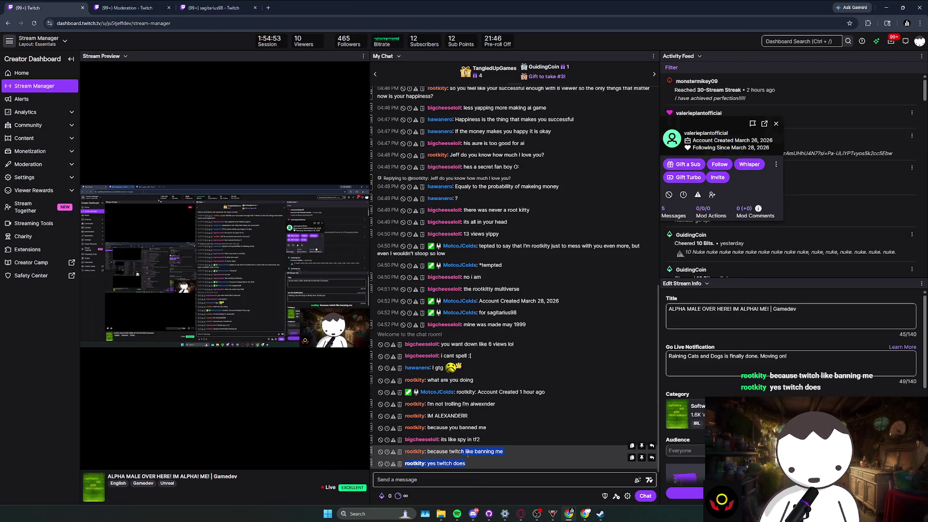
{"action": "left_click", "coordinate": [465, 491]}
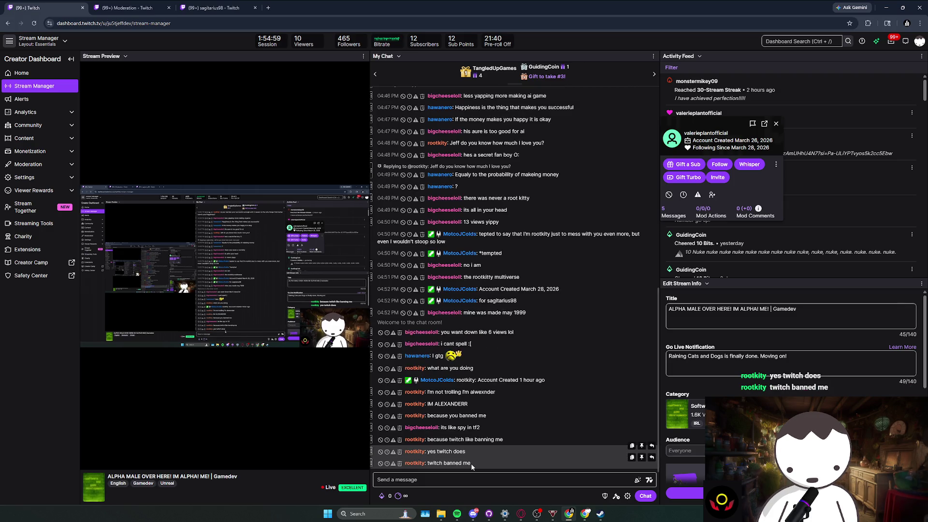
{"action": "double_click", "coordinate": [468, 463]}
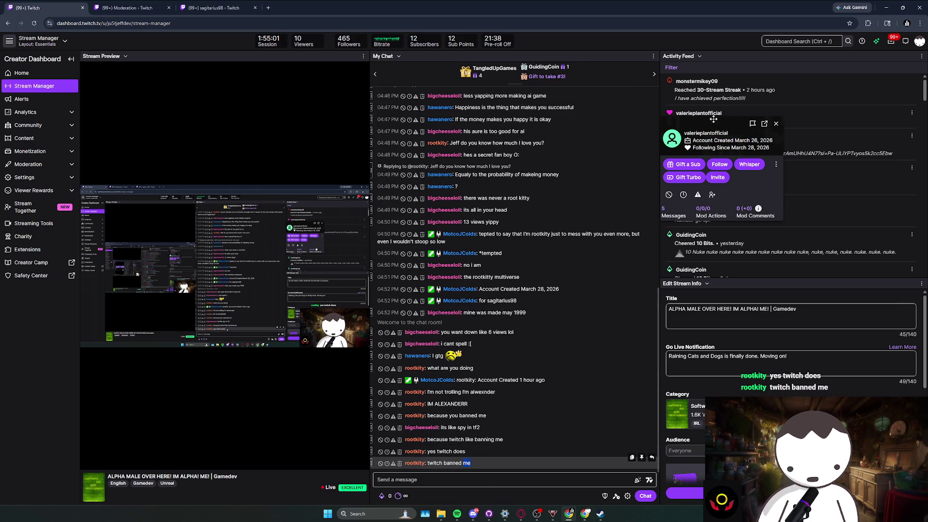
{"action": "left_click", "coordinate": [776, 124]}
{"action": "left_click", "coordinate": [481, 467]}
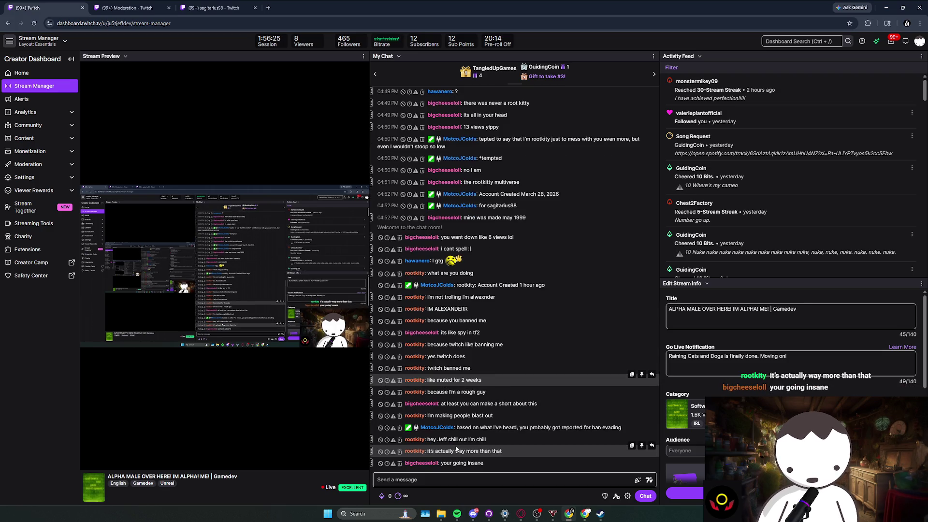
{"action": "left_click", "coordinate": [541, 516]}
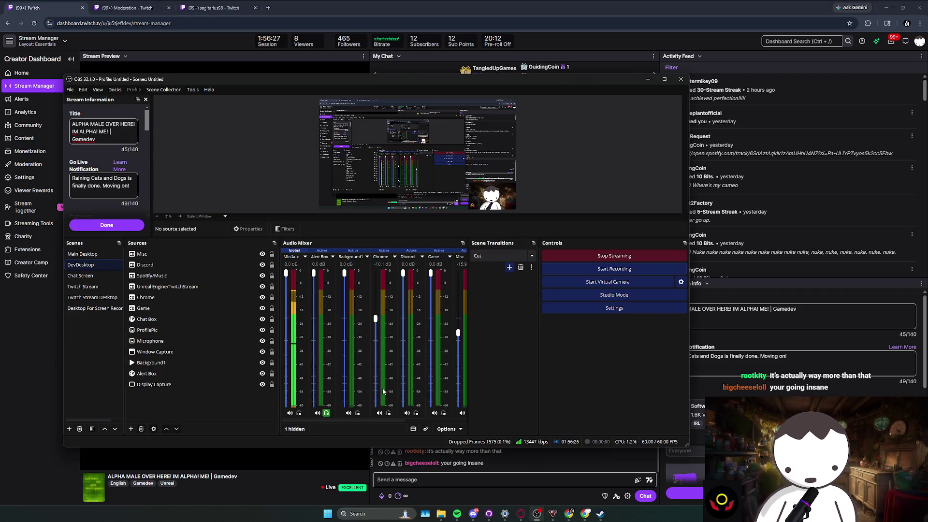
{"action": "double_click", "coordinate": [468, 463]}
{"action": "left_click", "coordinate": [493, 452]}
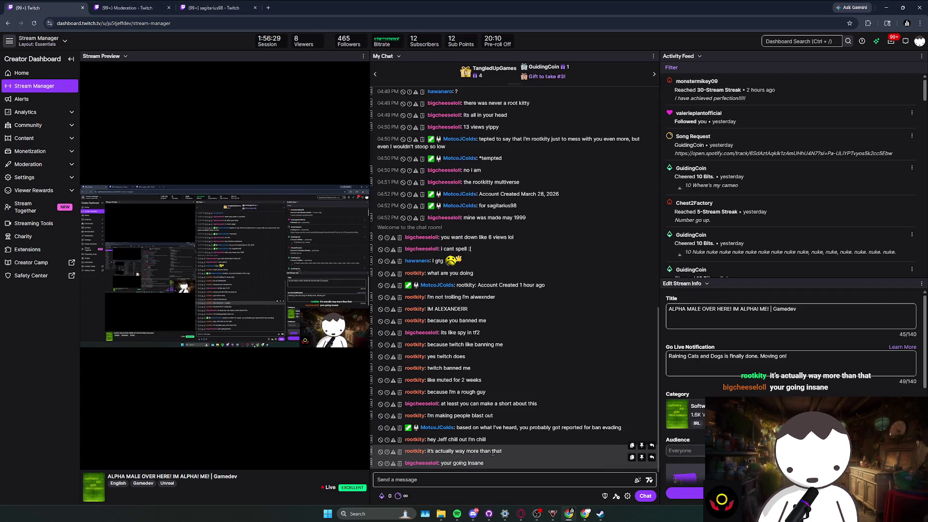
{"action": "triple_click", "coordinate": [507, 452]}
{"action": "mouse_move", "coordinate": [509, 450]}
{"action": "left_mouse_down"}
{"action": "mouse_move", "coordinate": [502, 428]}
{"action": "mouse_move", "coordinate": [506, 443]}
{"action": "mouse_move", "coordinate": [503, 430]}
{"action": "mouse_move", "coordinate": [491, 434]}
{"action": "left_mouse_up"}
{"action": "left_click", "coordinate": [507, 430]}
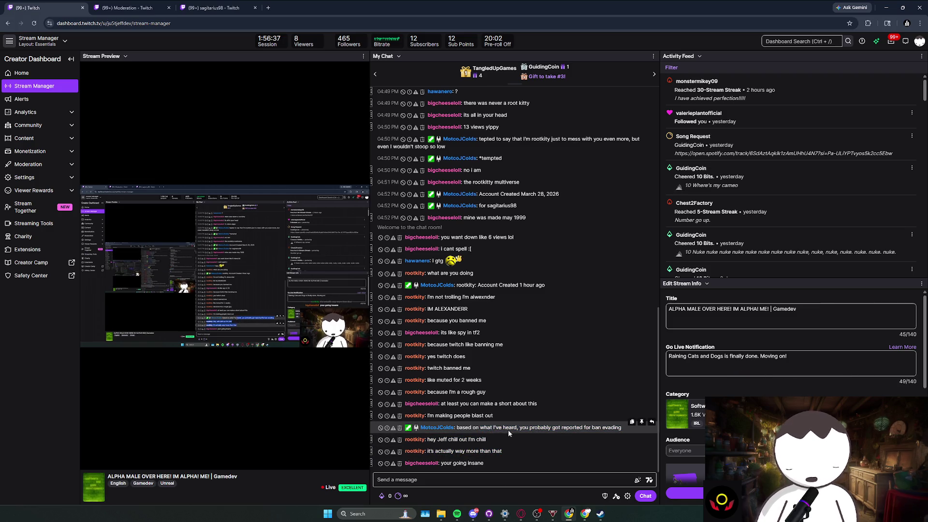
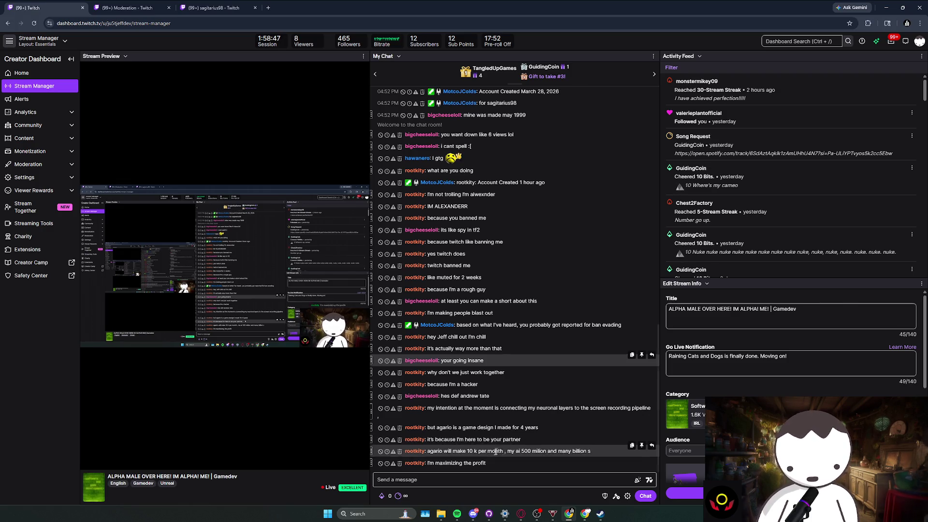
- Read recent chat by highlighting the profit, 'on discord' and 'perfect' messages
{"action": "mouse_move", "coordinate": [440, 451]}
{"action": "left_mouse_down"}
{"action": "mouse_move", "coordinate": [449, 463]}
{"action": "mouse_move", "coordinate": [450, 446]}
{"action": "left_mouse_up"}
{"action": "left_click", "coordinate": [451, 457]}
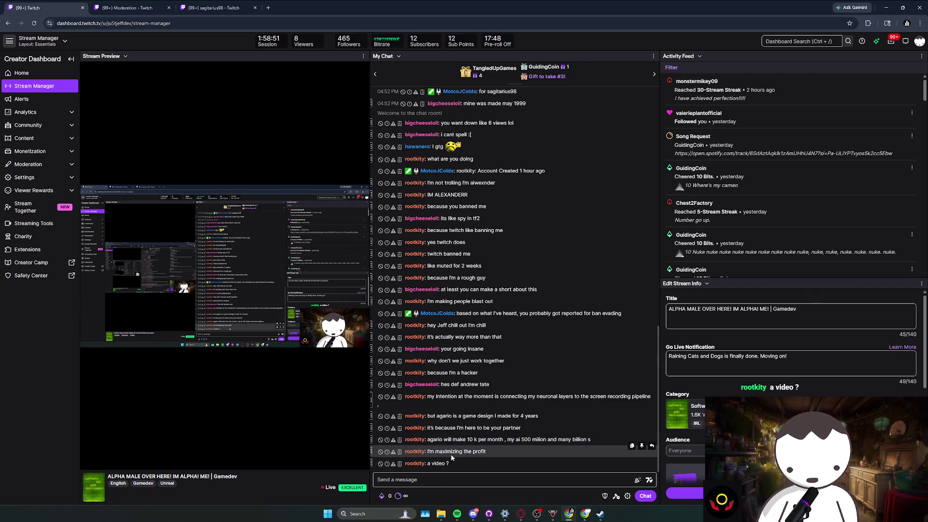
{"action": "double_click", "coordinate": [467, 451]}
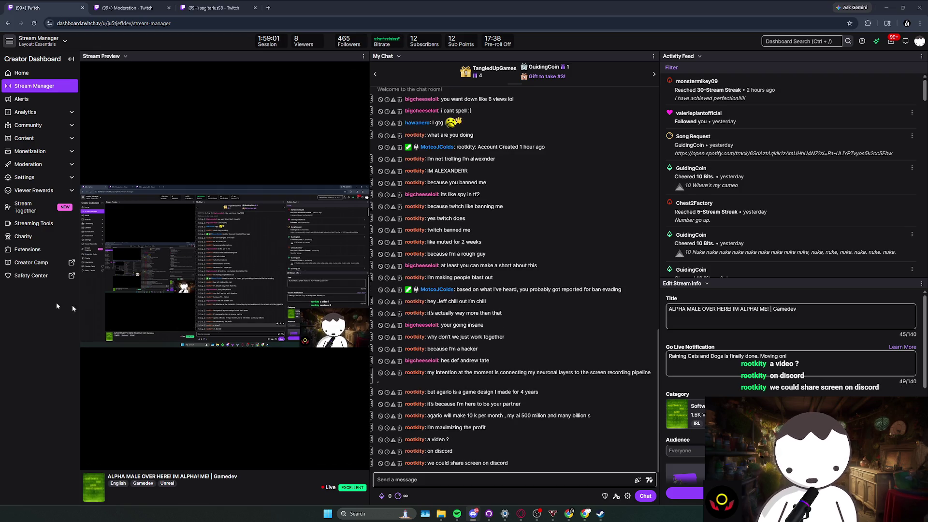
{"action": "triple_click", "coordinate": [511, 452]}
{"action": "mouse_move", "coordinate": [507, 446]}
{"action": "left_mouse_down"}
{"action": "mouse_move", "coordinate": [464, 441]}
{"action": "mouse_move", "coordinate": [464, 427]}
{"action": "mouse_move", "coordinate": [463, 449]}
{"action": "mouse_move", "coordinate": [449, 428]}
{"action": "mouse_move", "coordinate": [459, 416]}
{"action": "mouse_move", "coordinate": [465, 440]}
{"action": "mouse_move", "coordinate": [461, 419]}
{"action": "mouse_move", "coordinate": [491, 426]}
{"action": "mouse_move", "coordinate": [483, 403]}
{"action": "mouse_move", "coordinate": [490, 428]}
{"action": "mouse_move", "coordinate": [483, 415]}
{"action": "mouse_move", "coordinate": [483, 423]}
{"action": "left_mouse_up"}
{"action": "double_click", "coordinate": [468, 427]}
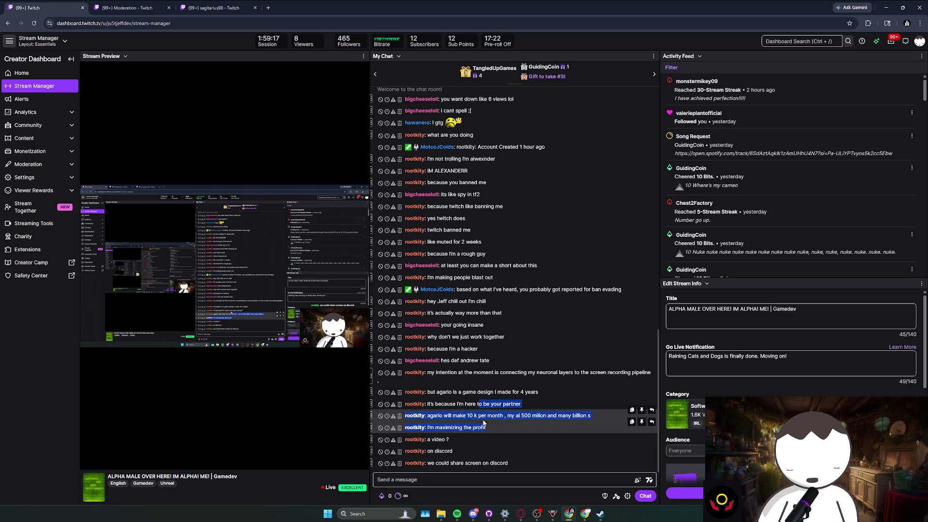
{"action": "left_click", "coordinate": [483, 423]}
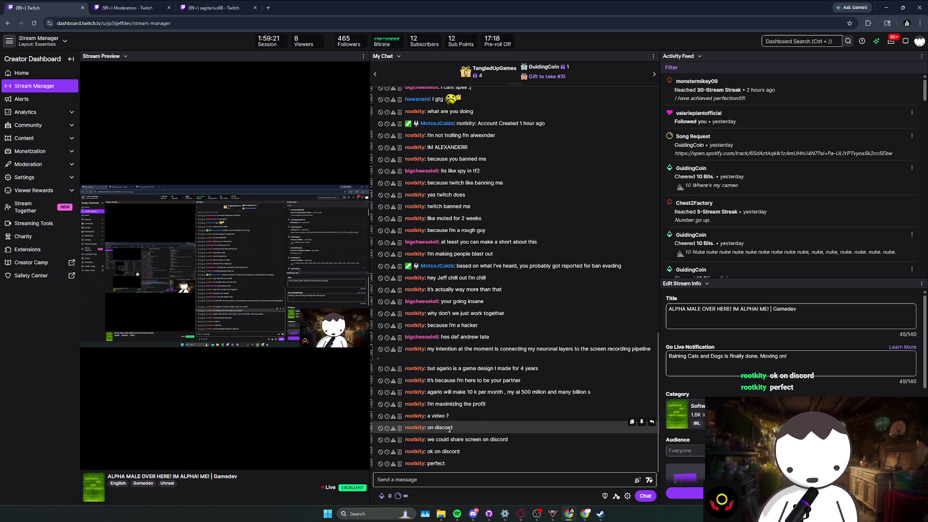
{"action": "mouse_move", "coordinate": [366, 391]}
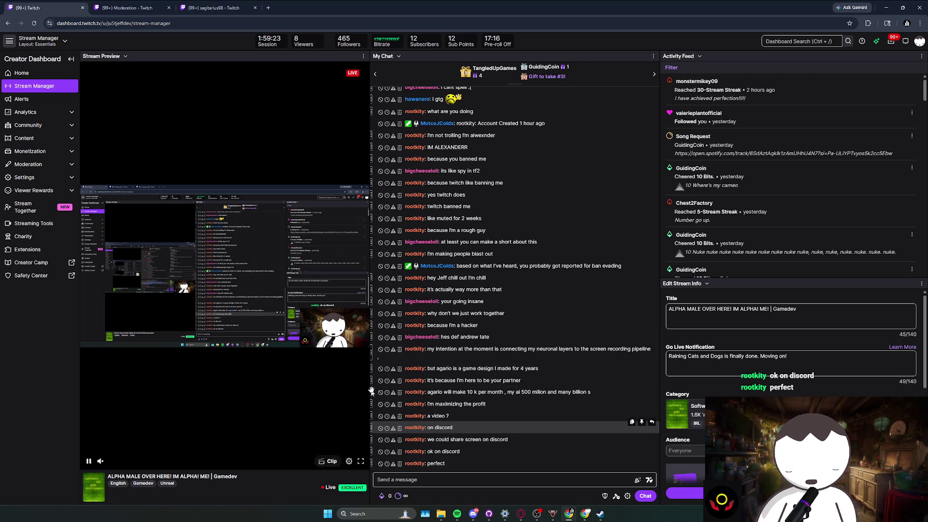
{"action": "mouse_move", "coordinate": [464, 464]}
{"action": "left_mouse_down"}
{"action": "mouse_move", "coordinate": [478, 439]}
{"action": "mouse_move", "coordinate": [470, 403]}
{"action": "left_mouse_up"}
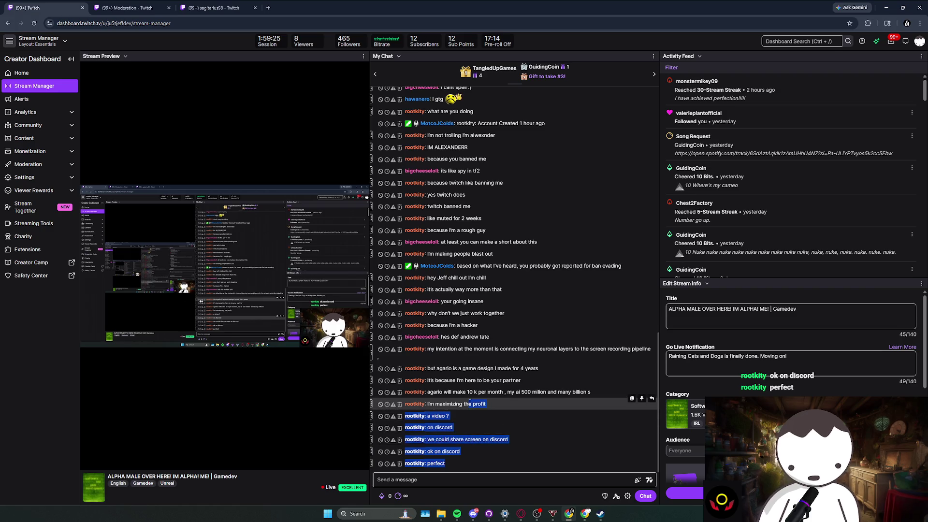
{"action": "left_click", "coordinate": [459, 416]}
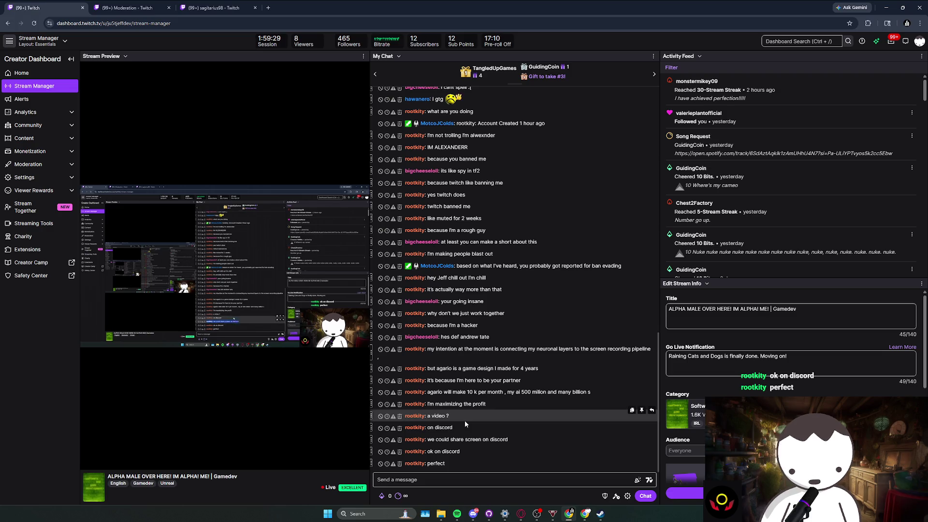
{"action": "triple_click", "coordinate": [483, 450]}
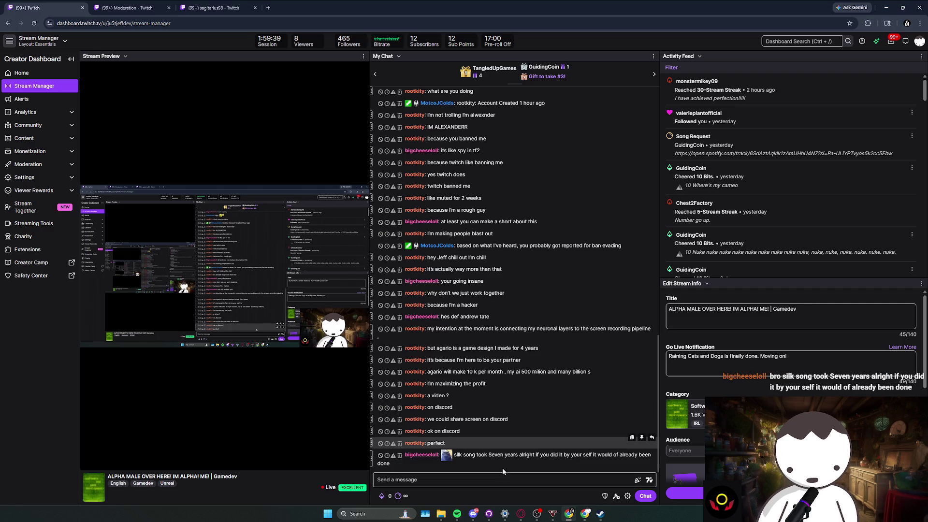
{"action": "triple_click", "coordinate": [457, 456]}
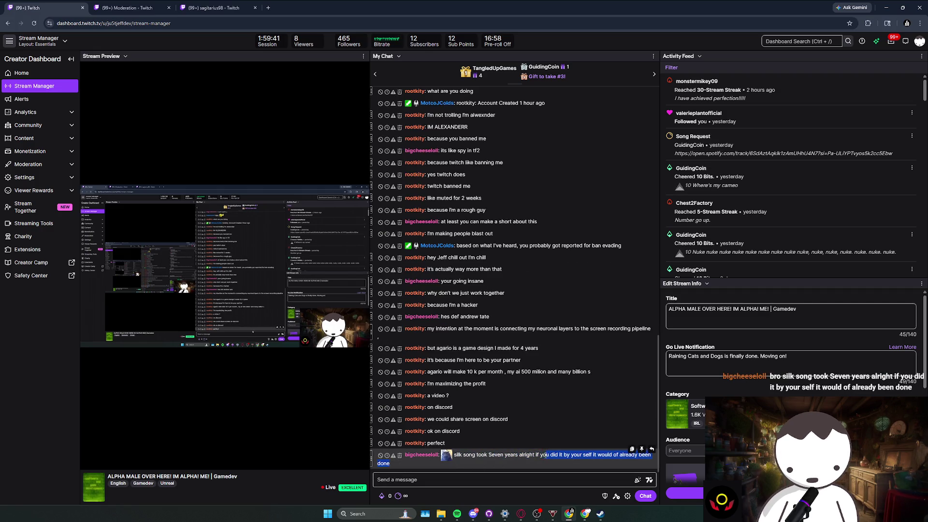
{"action": "left_click", "coordinate": [542, 463]}
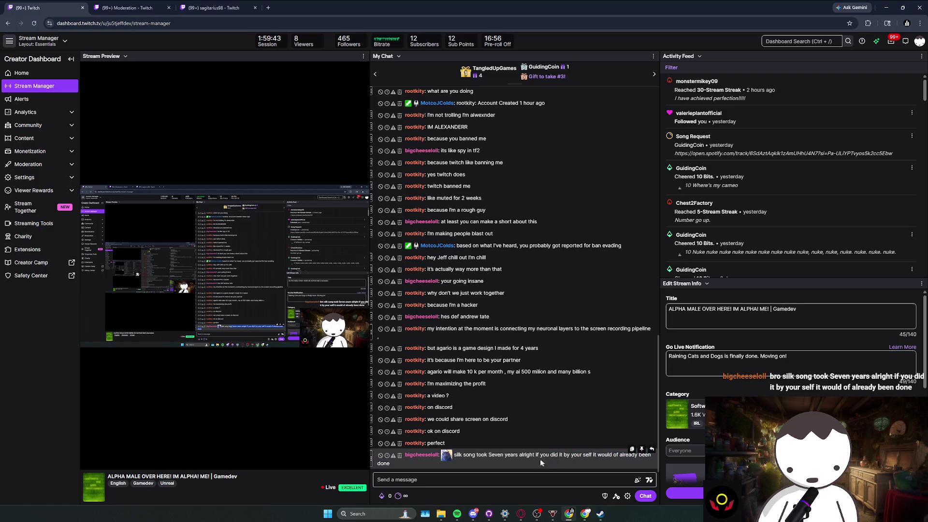
{"action": "left_click_drag", "start_coordinate": [581, 454], "coordinate": [572, 454]}
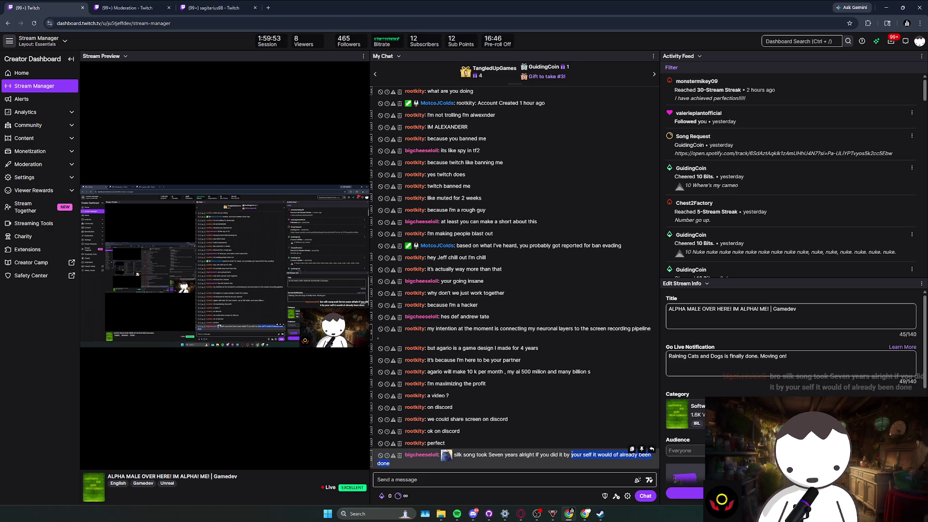
{"action": "left_click", "coordinate": [485, 454]}
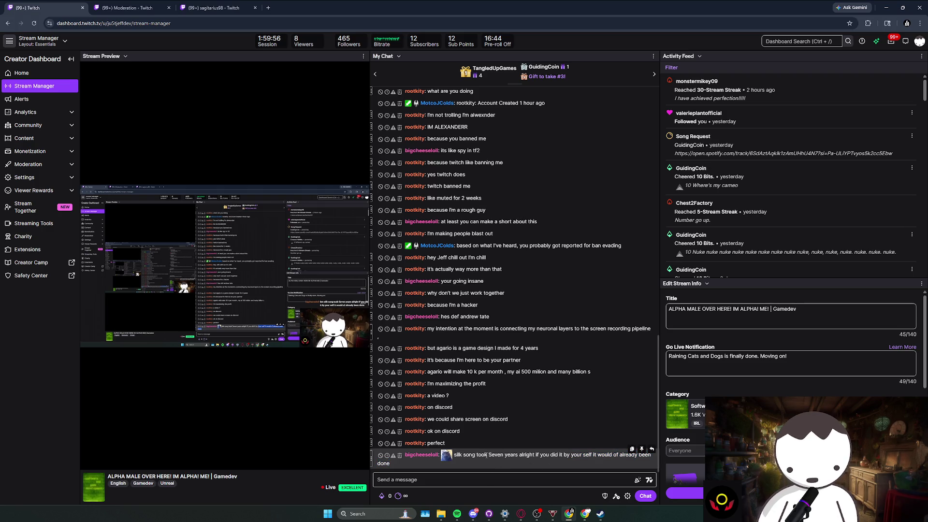
{"action": "left_click", "coordinate": [490, 431]}
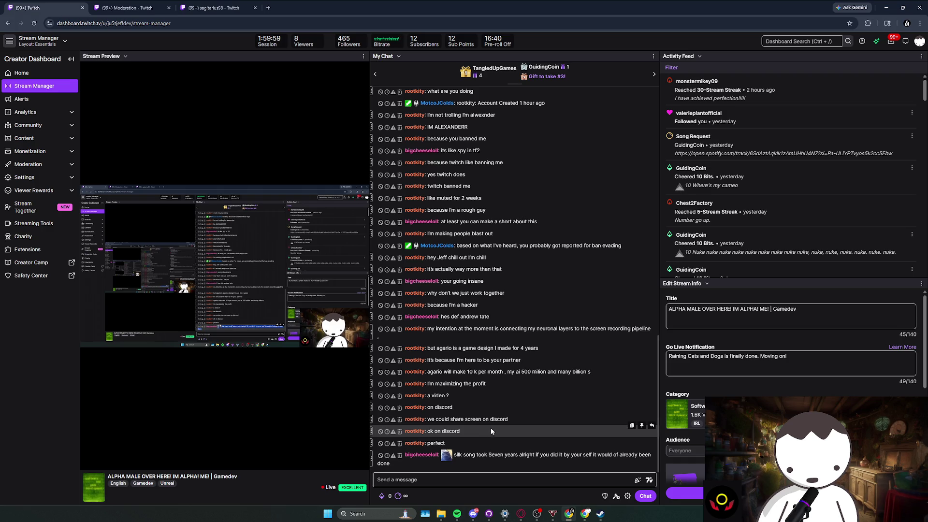
- Search Google for agario in a new browser tab
{"action": "left_click", "coordinate": [267, 8]}
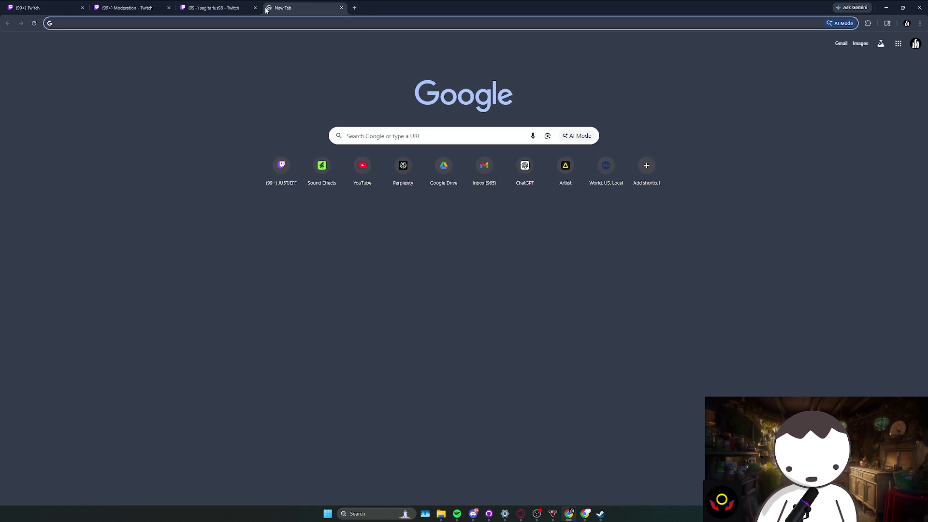
{"action": "type", "text": "agar."}
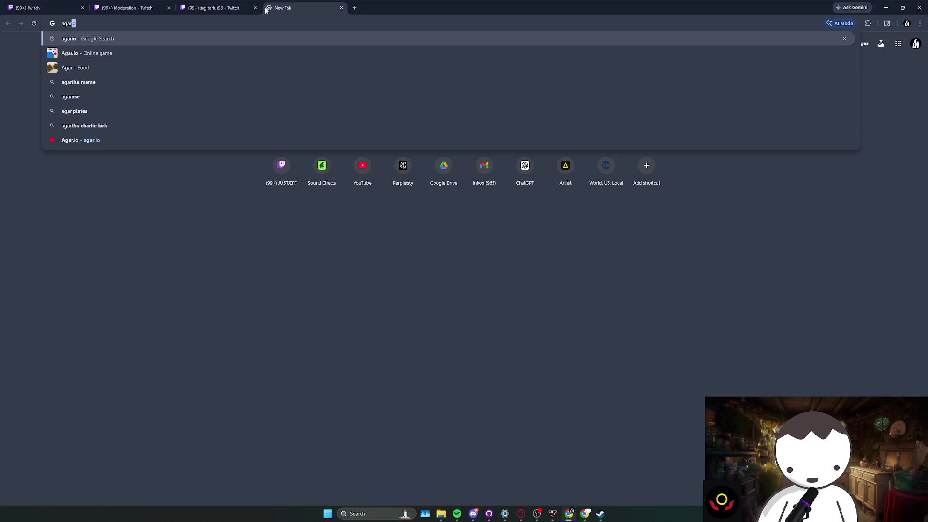
{"action": "key", "text": "BackSpace"}
{"action": "key", "text": "BackSpace"}
{"action": "type", "text": "io"}
{"action": "key", "text": "Return"}
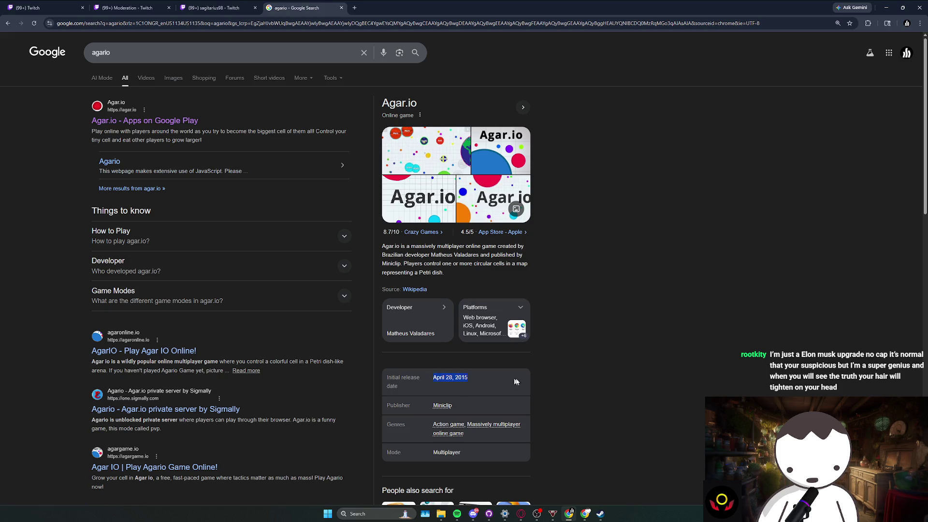
- Browse several Agar.io images from the results, then cycle back toward the Twitch tabs
{"action": "left_click", "coordinate": [425, 195]}
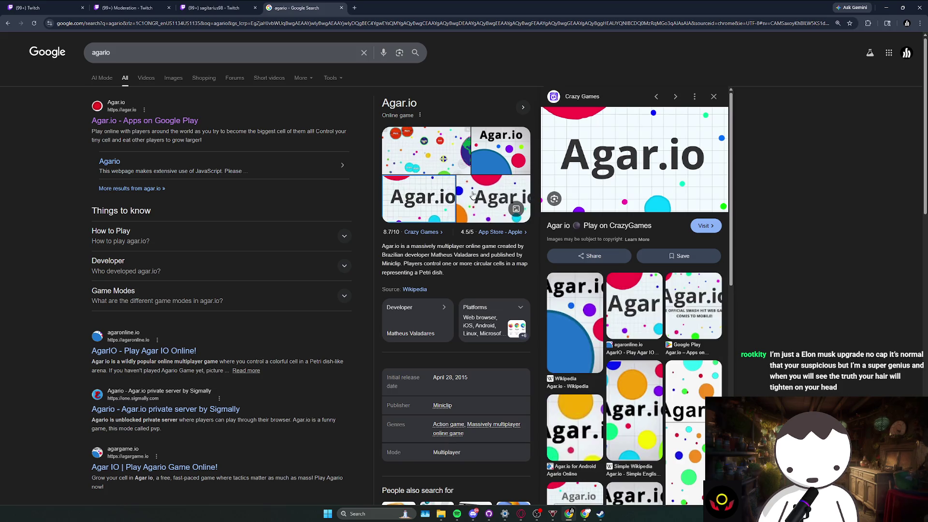
{"action": "left_click", "coordinate": [488, 160]}
{"action": "left_click", "coordinate": [462, 154]}
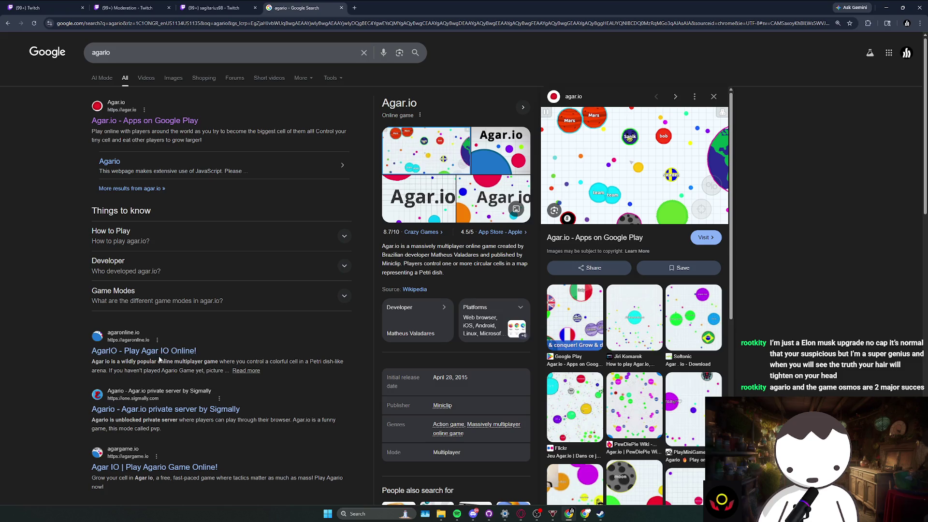
{"action": "key", "text": "ctrl+shift+Tab"}
{"action": "key", "text": "ctrl+shift+Tab"}
{"action": "key", "text": "ctrl+shift+Tab"}
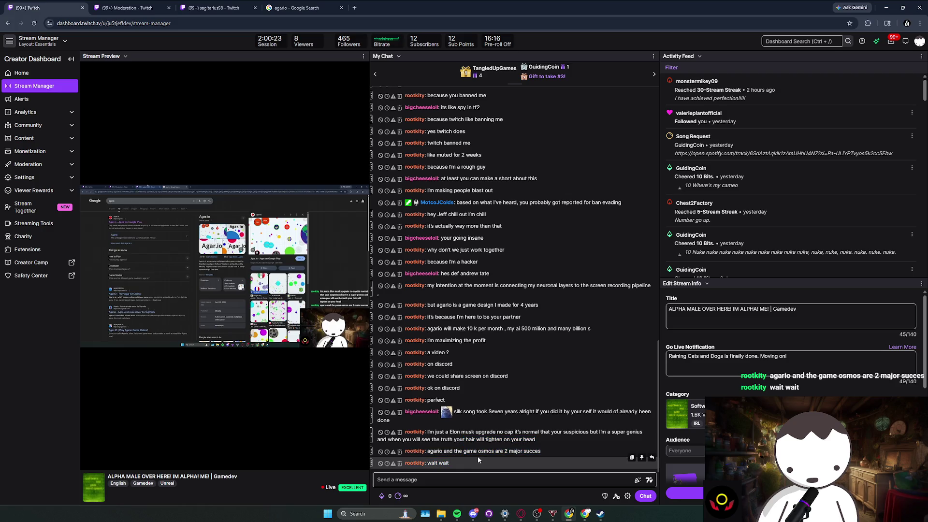
{"action": "double_click", "coordinate": [455, 432]}
{"action": "mouse_move", "coordinate": [537, 416]}
{"action": "left_mouse_down"}
{"action": "mouse_move", "coordinate": [519, 407]}
{"action": "mouse_move", "coordinate": [568, 412]}
{"action": "mouse_move", "coordinate": [461, 404]}
{"action": "left_mouse_up"}
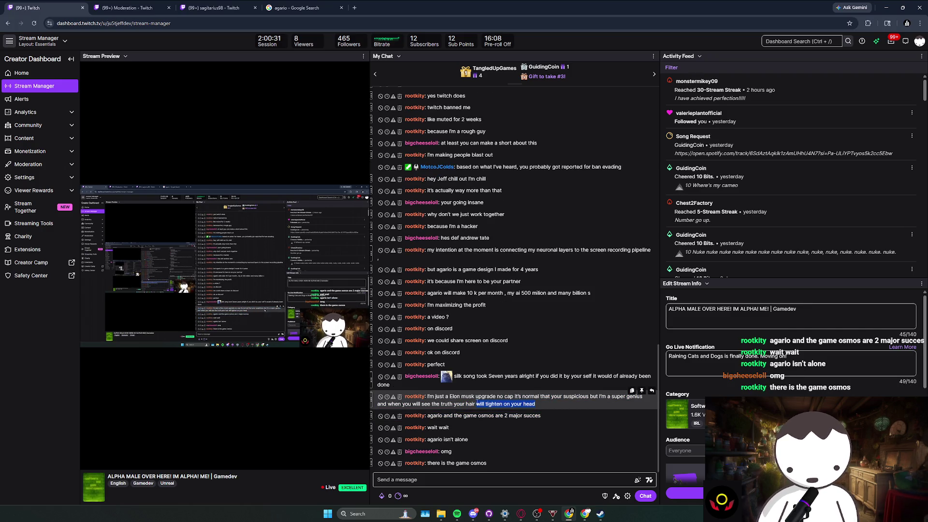
{"action": "left_click_drag", "start_coordinate": [461, 403], "coordinate": [469, 403]}
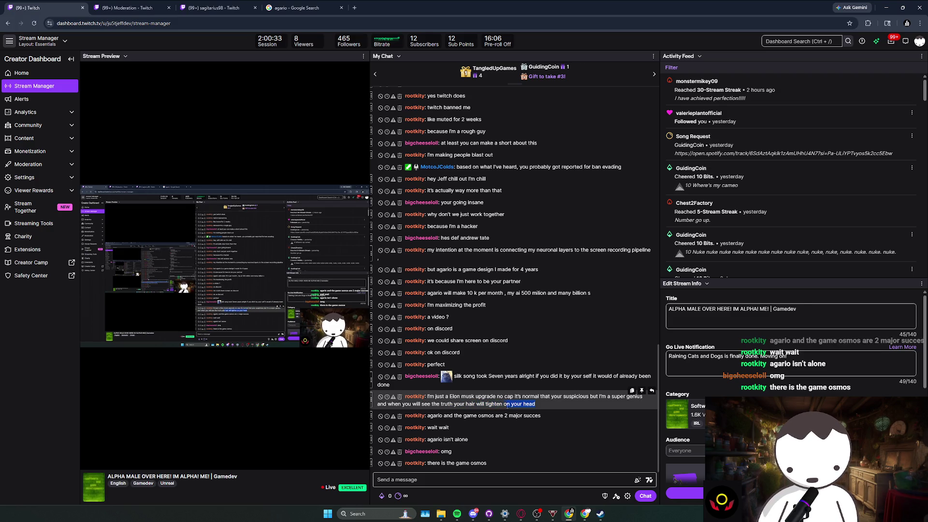
{"action": "double_click", "coordinate": [528, 416]}
{"action": "left_click", "coordinate": [529, 417]}
{"action": "left_click_drag", "start_coordinate": [440, 415], "coordinate": [444, 414]}
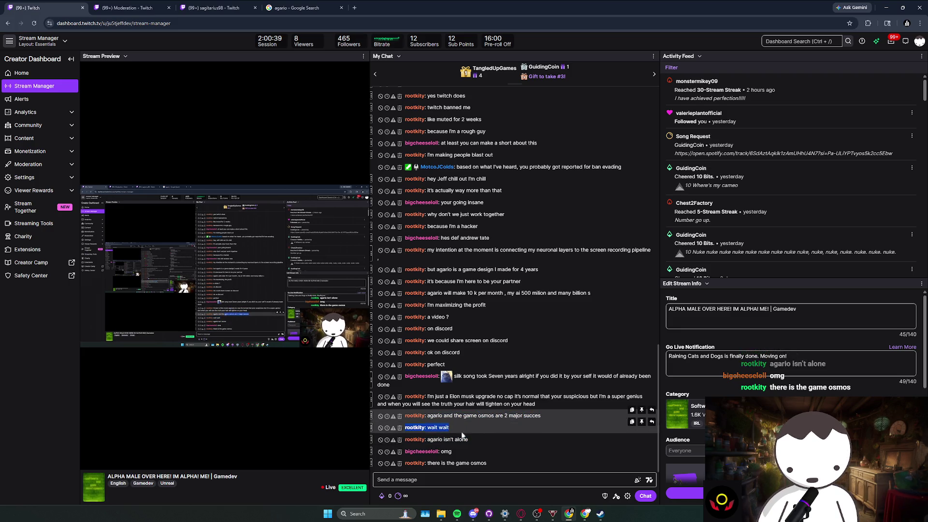
{"action": "left_click", "coordinate": [488, 462]}
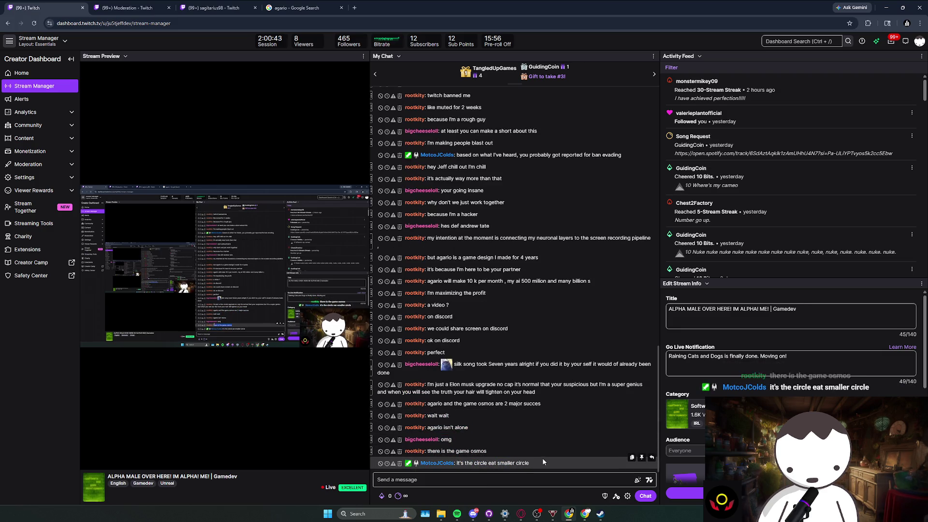
{"action": "mouse_move", "coordinate": [542, 457]}
{"action": "left_mouse_down"}
{"action": "mouse_move", "coordinate": [506, 439]}
{"action": "mouse_move", "coordinate": [497, 450]}
{"action": "mouse_move", "coordinate": [497, 422]}
{"action": "mouse_move", "coordinate": [487, 451]}
{"action": "mouse_move", "coordinate": [501, 434]}
{"action": "mouse_move", "coordinate": [505, 442]}
{"action": "left_mouse_up"}
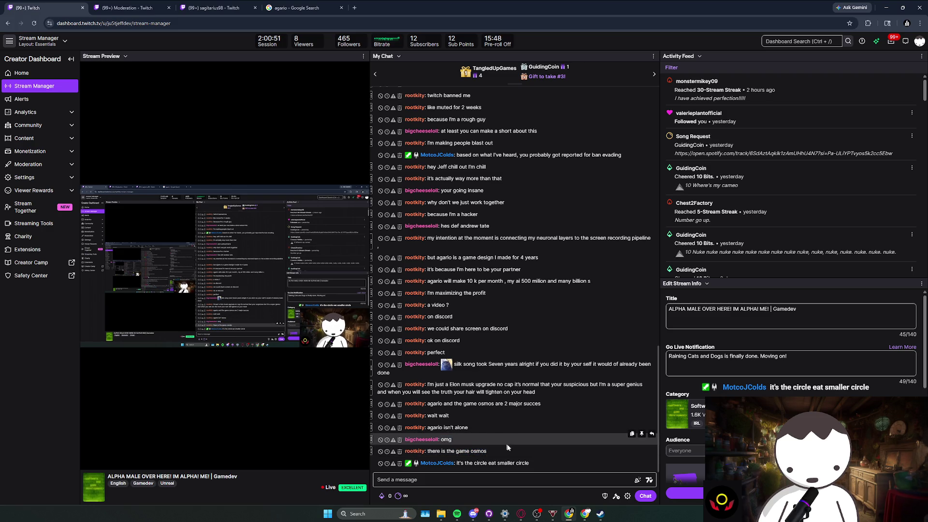
{"action": "left_click", "coordinate": [354, 8]}
{"action": "type", "text": "osmos"}
- Run the 'osmos game' search, open Osmos on Steam and skip through its trailer
{"action": "key", "text": "Return"}
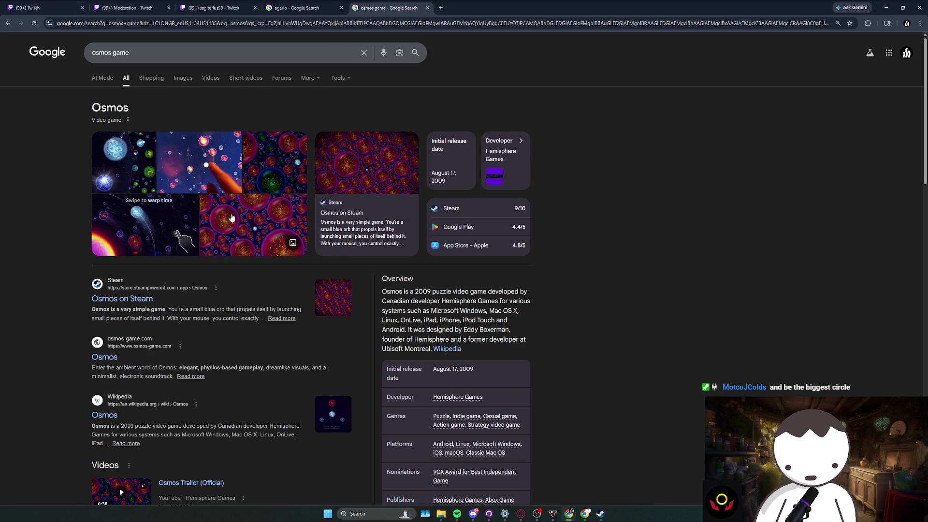
{"action": "left_click", "coordinate": [342, 213]}
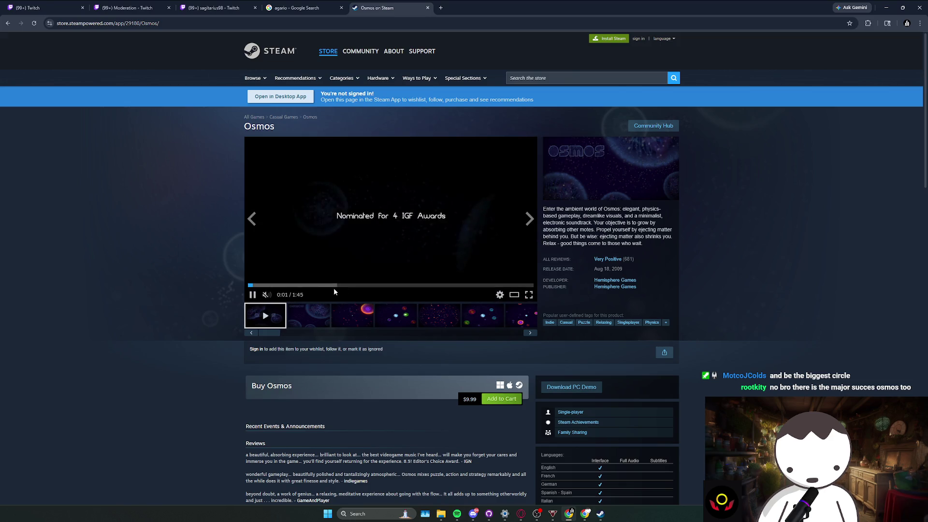
{"action": "left_click", "coordinate": [348, 286]}
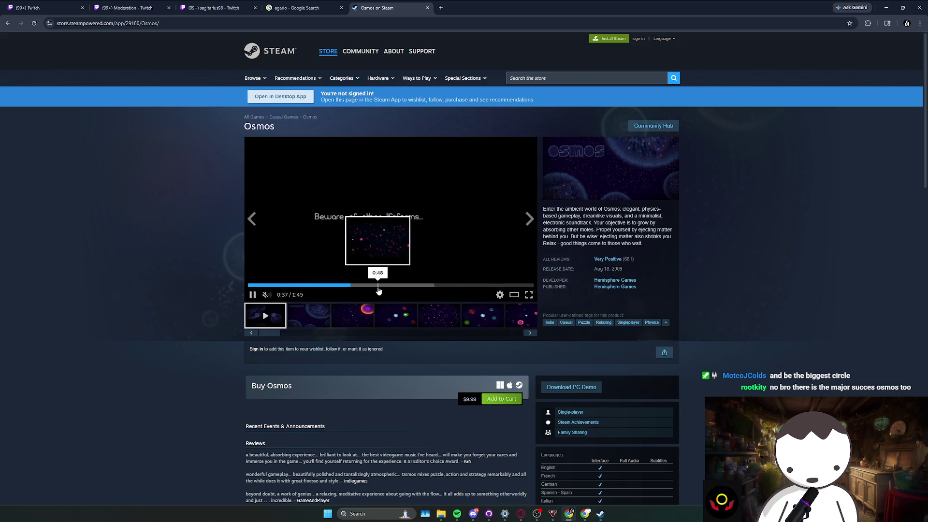
{"action": "left_click", "coordinate": [424, 286]}
{"action": "left_click", "coordinate": [454, 286]}
{"action": "left_click", "coordinate": [482, 286]}
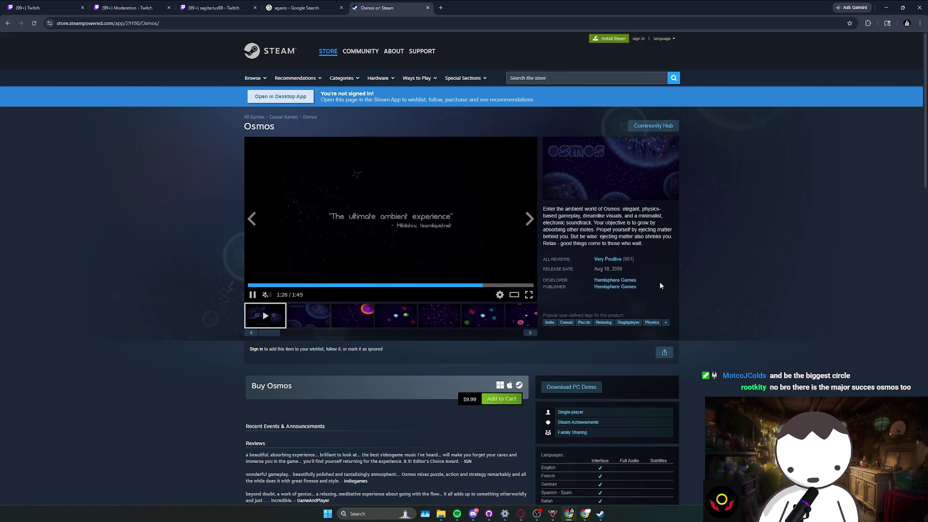
- Revisit the $9.99 Osmos Steam page from the search results, then return to the stream dashboard
{"action": "key", "text": "alt+Left"}
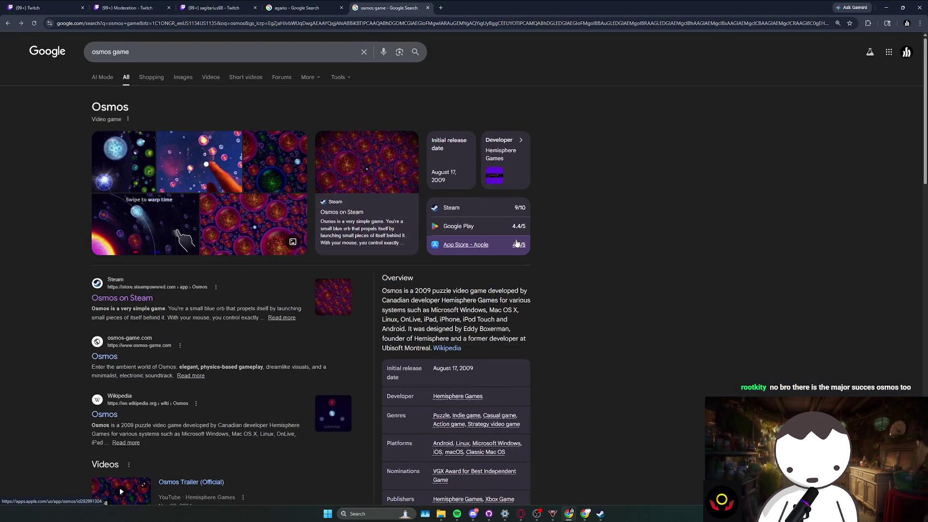
{"action": "scroll", "coordinate": [516, 244], "scroll_direction": "down", "scroll_amount": 5}
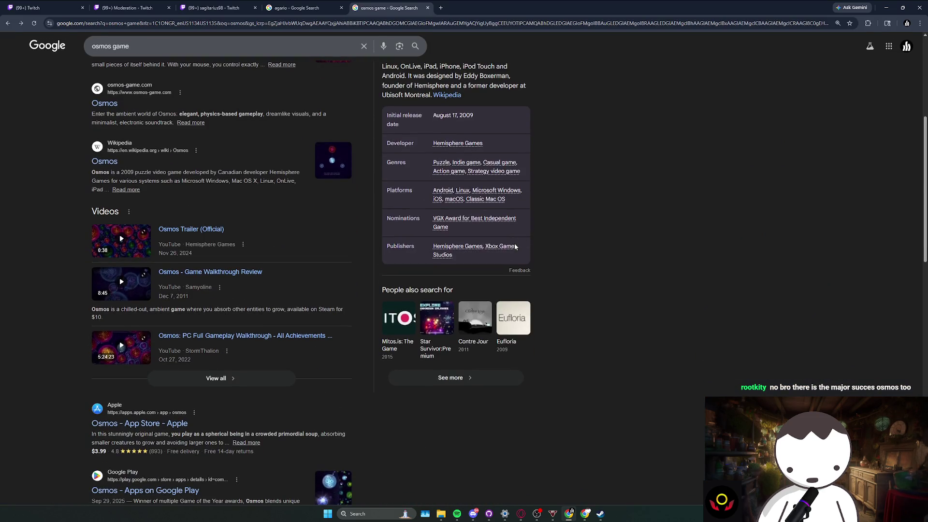
{"action": "scroll", "coordinate": [510, 247], "scroll_direction": "up", "scroll_amount": 2}
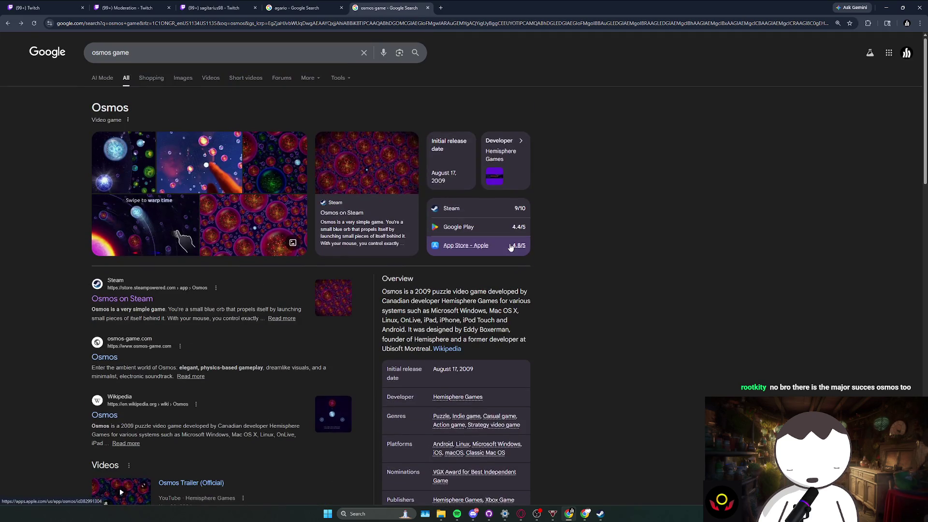
{"action": "left_click", "coordinate": [143, 298]}
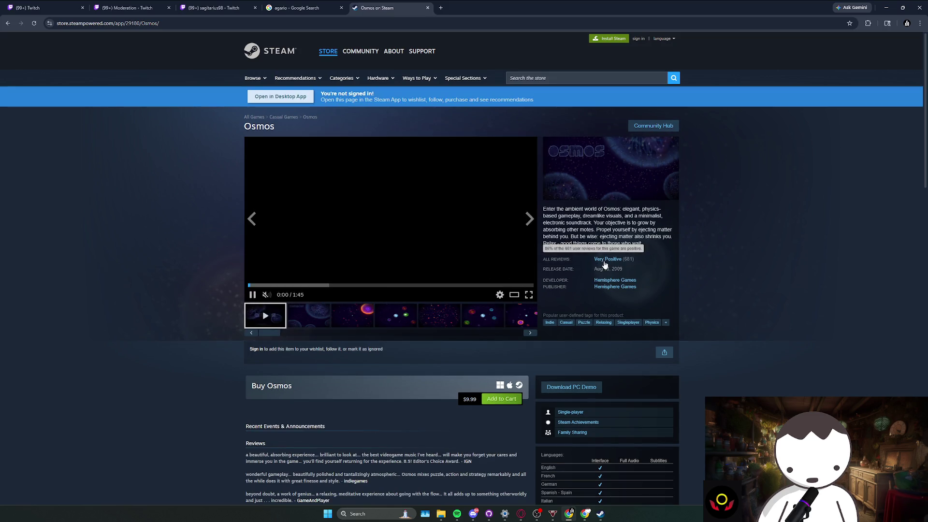
{"action": "key", "text": "alt+Left"}
{"action": "key", "text": "ctrl+1"}
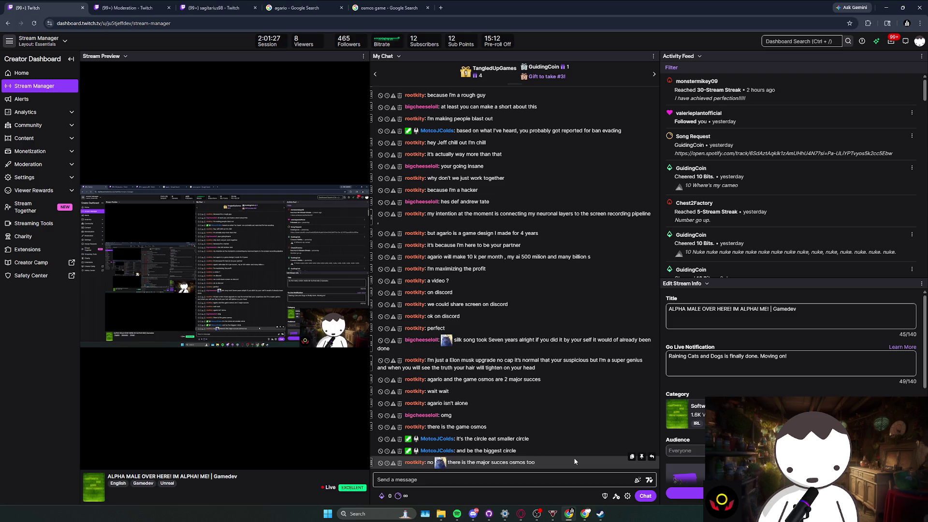
- Read chat, highlighting the osmos success message and the word 'understand', after glancing at the Osmos results
{"action": "triple_click", "coordinate": [540, 467]}
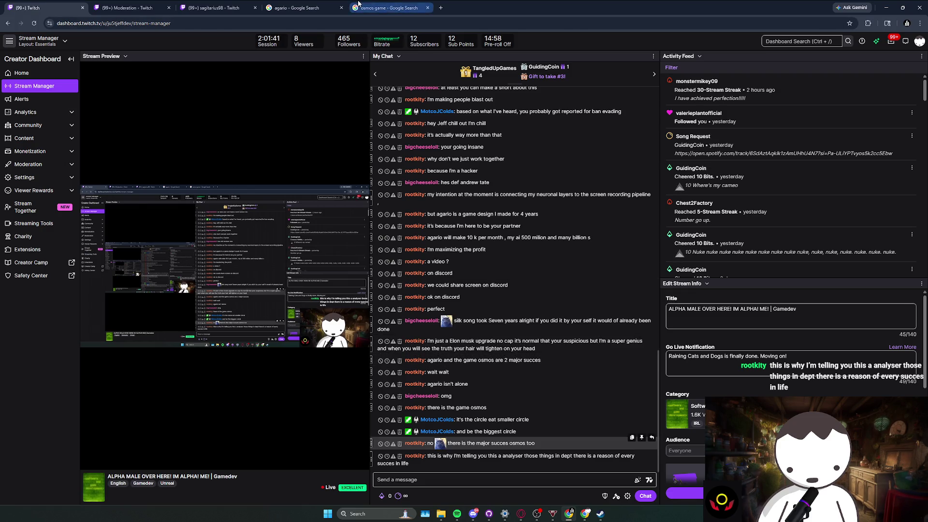
{"action": "left_click", "coordinate": [358, 6]}
{"action": "left_click", "coordinate": [43, 7]}
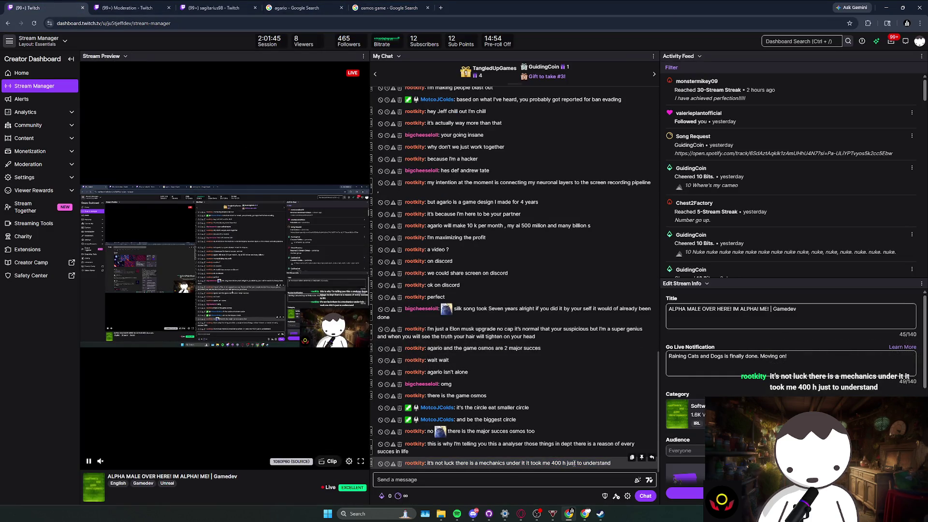
{"action": "double_click", "coordinate": [597, 463]}
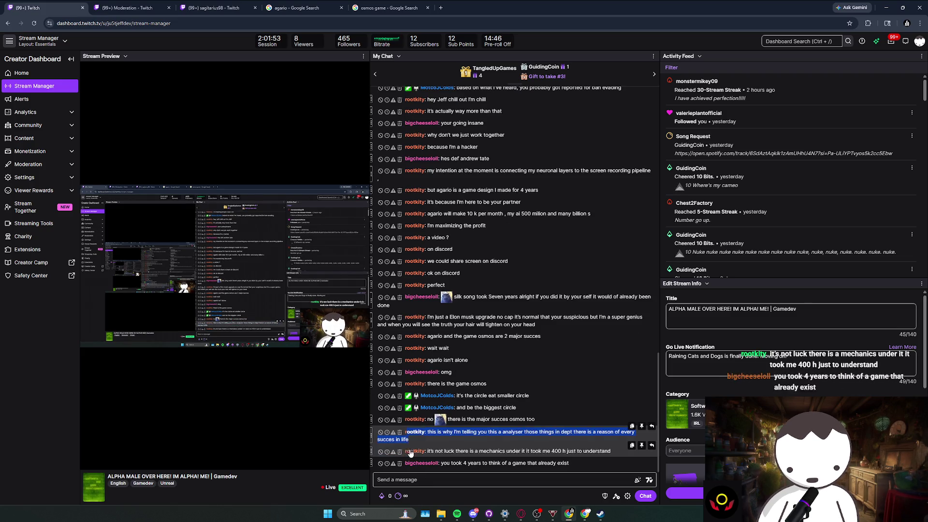
{"action": "left_click", "coordinate": [486, 473]}
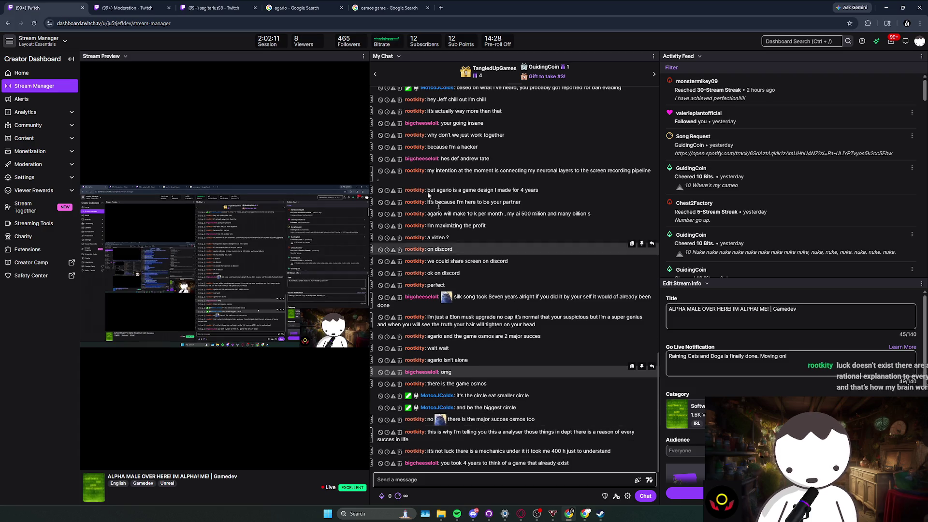
- Check the agario and Osmos result tabs, then allow the message AutoMod held for bullying
{"action": "left_click", "coordinate": [304, 8]}
{"action": "left_click", "coordinate": [364, 6]}
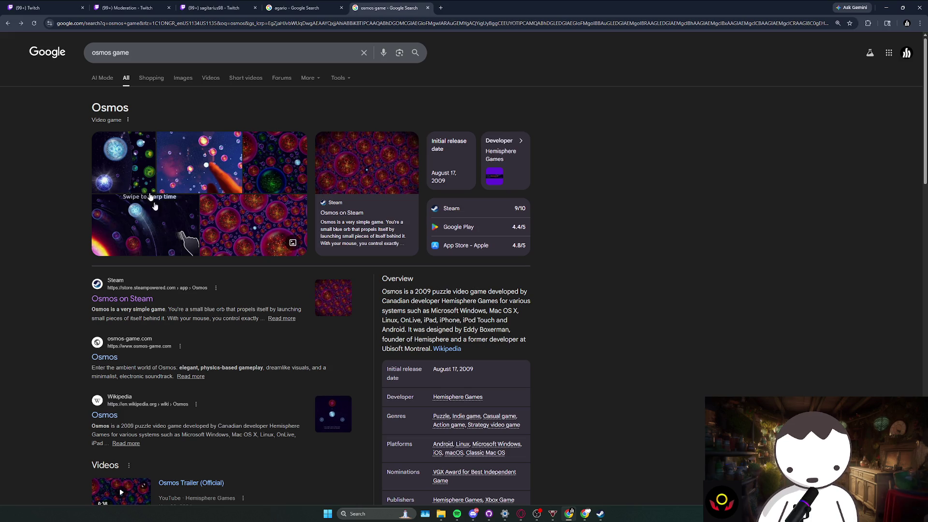
{"action": "key", "text": "ctrl+1"}
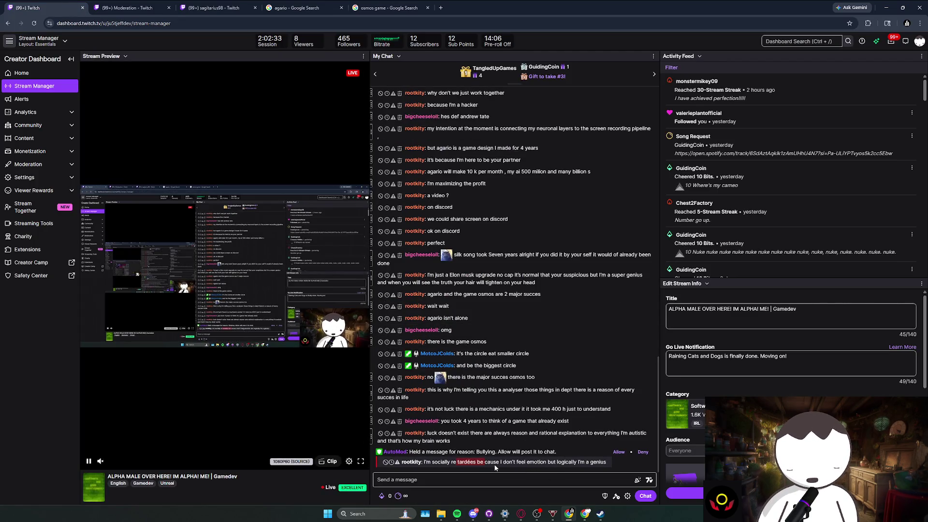
{"action": "left_click", "coordinate": [544, 463]}
{"action": "left_click", "coordinate": [618, 452]}
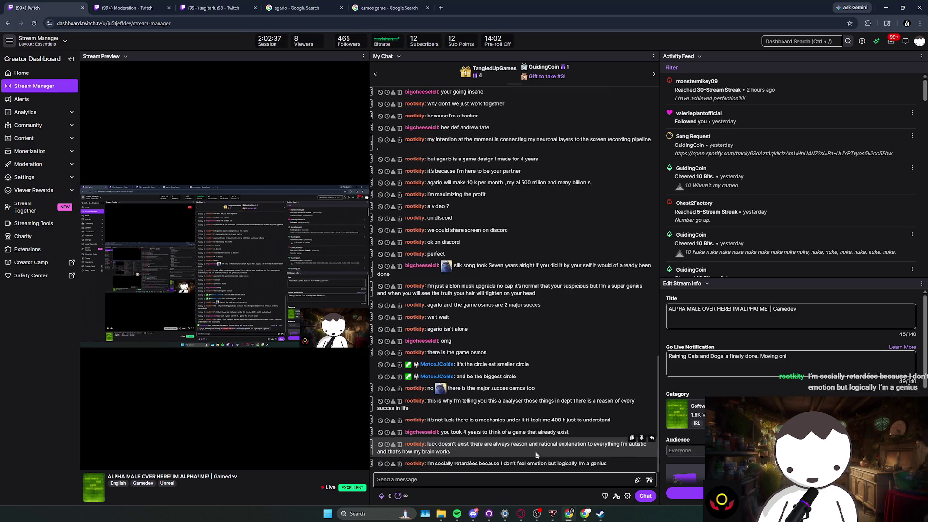